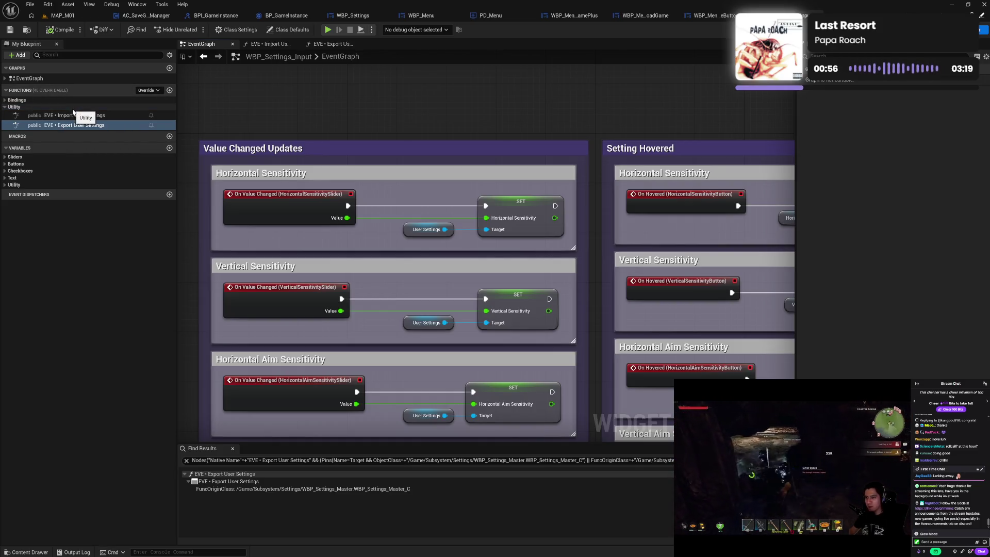
Review the EVE • Import User Settings graph, then view BPI_GameInstance's Import Campaign function
left_click(72, 115)
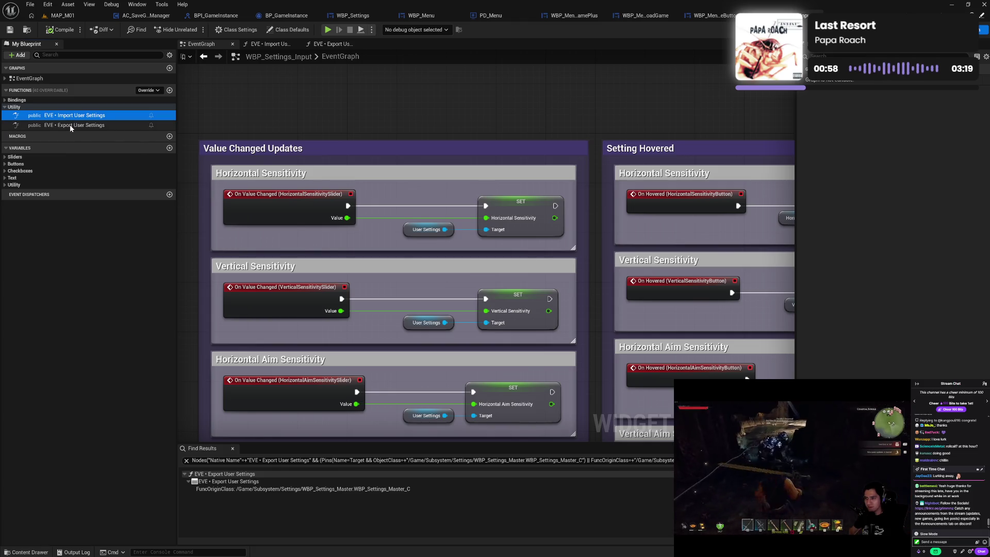
left_click(71, 125)
left_click(79, 116)
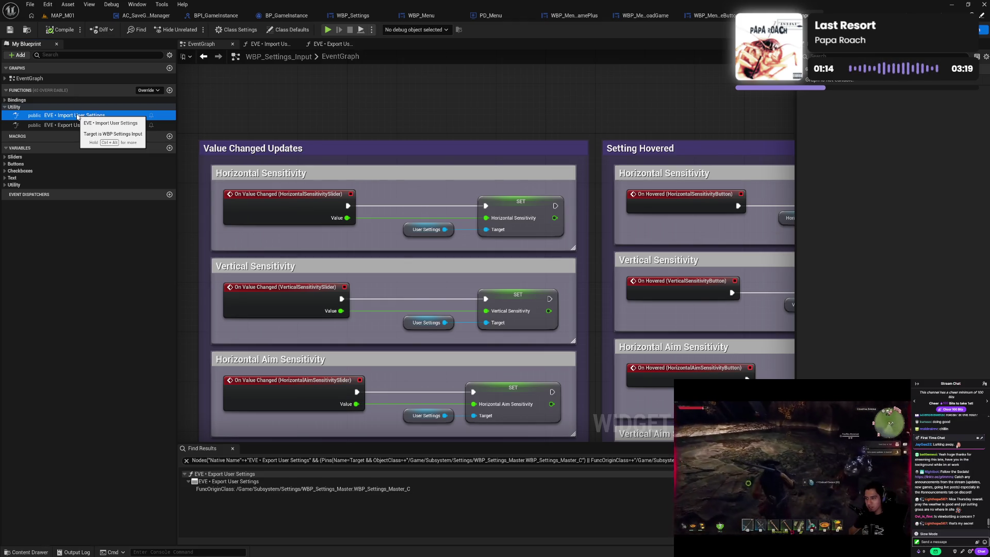
left_click(275, 46)
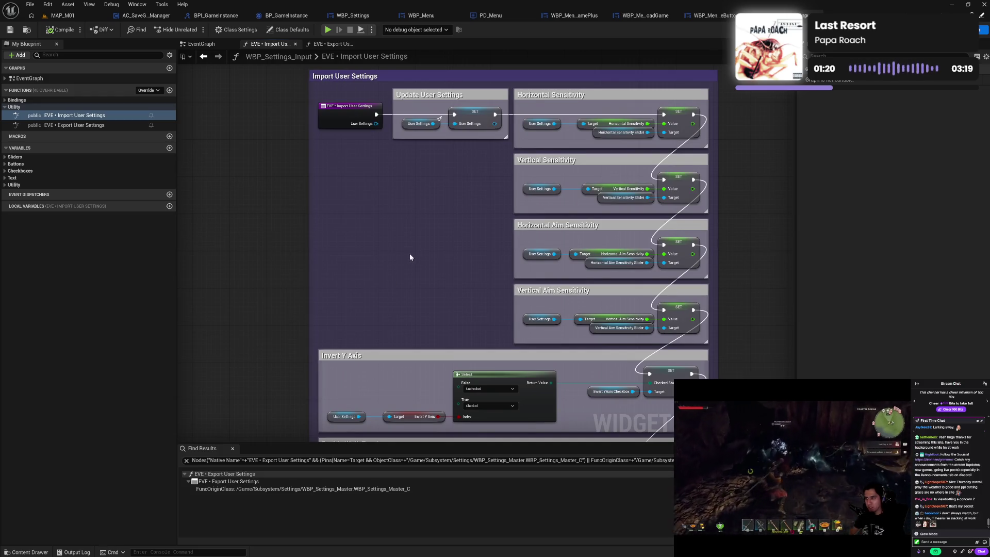
left_click_drag(409, 252, 413, 243)
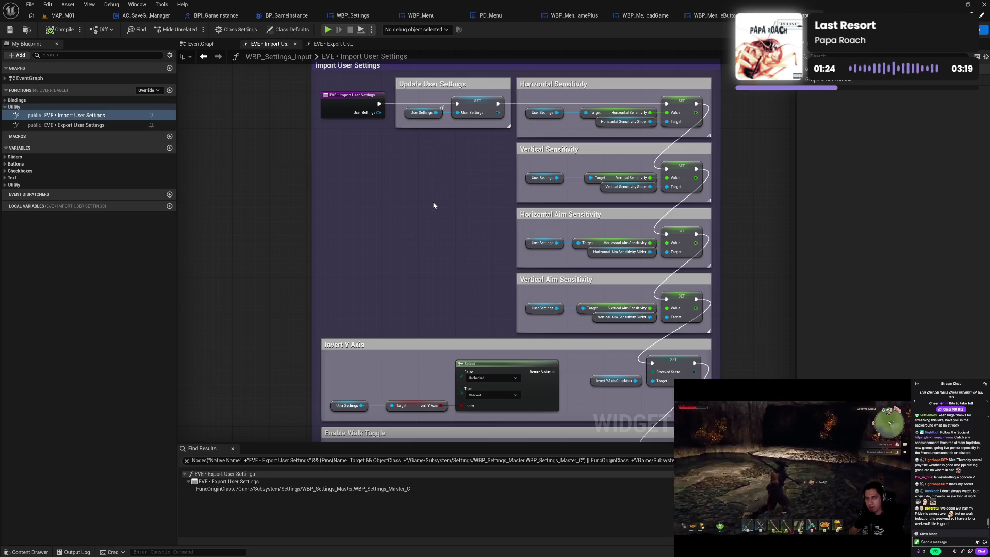
left_click(229, 16)
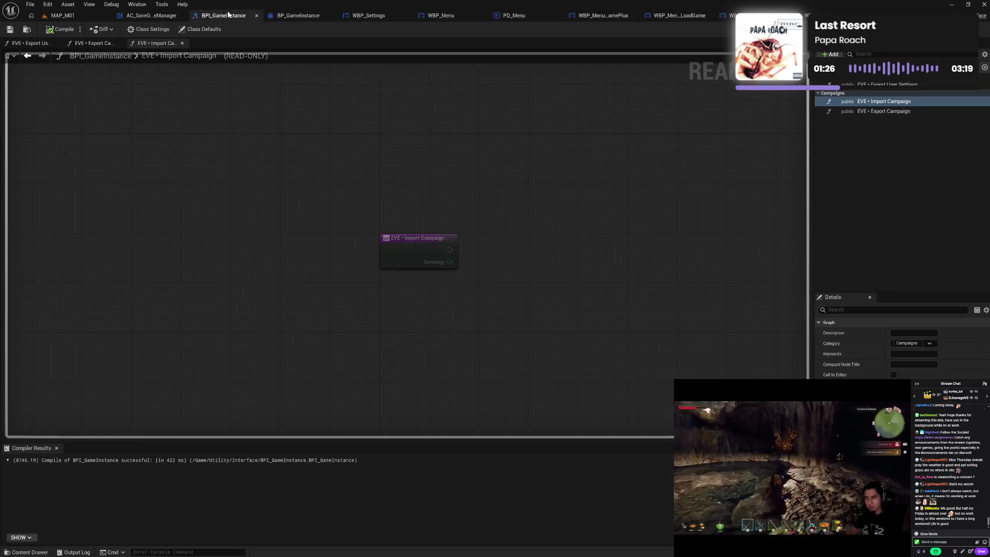
Close the BPI_GameInstance tab and bring BP_GameInstance's Import Campaign event into view
left_click(256, 16)
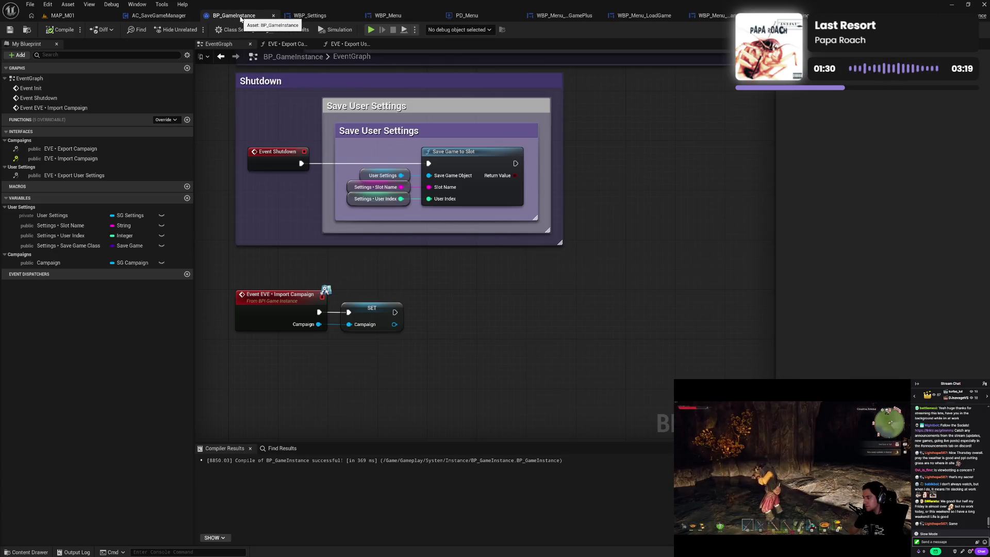
left_click_drag(306, 155, 321, 260)
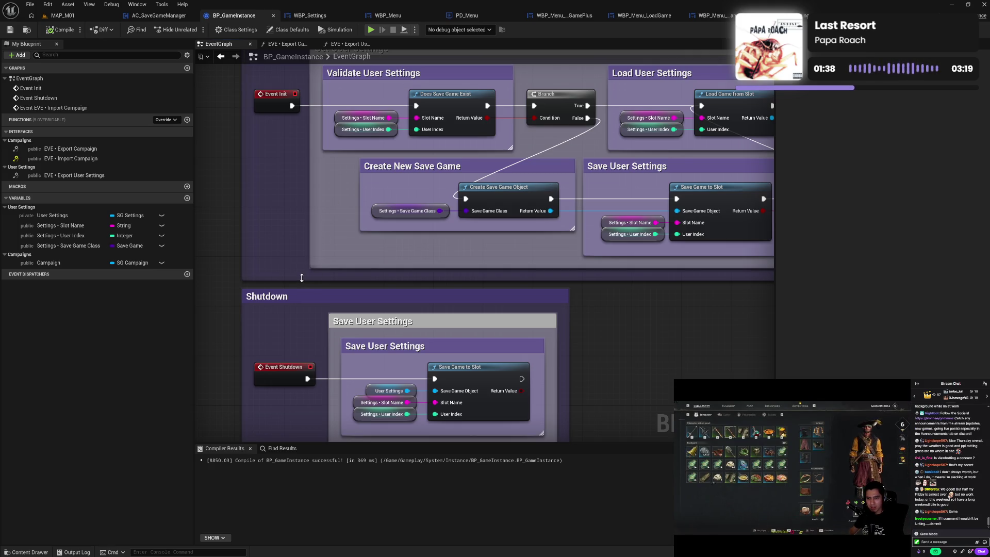
left_click_drag(303, 341, 303, 268)
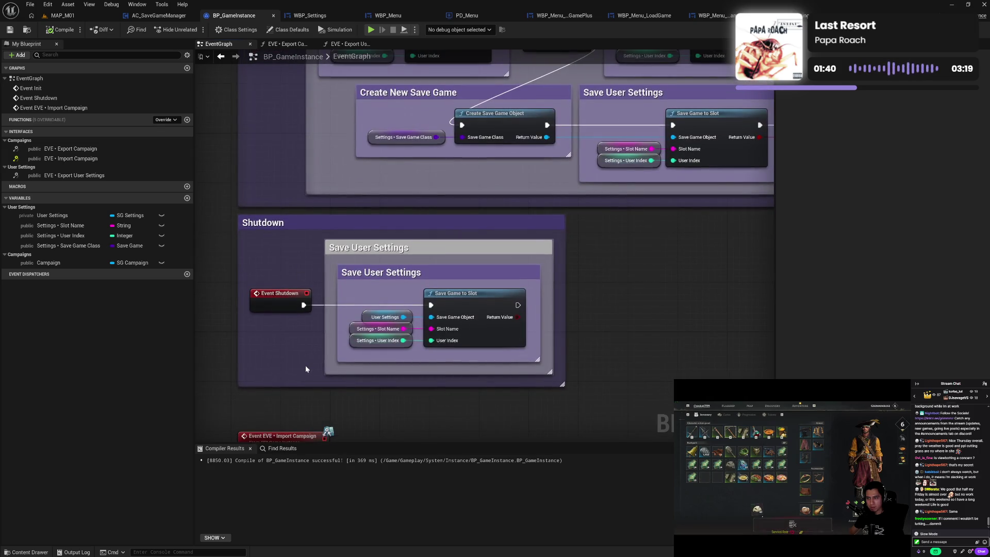
left_click_drag(305, 365, 308, 356)
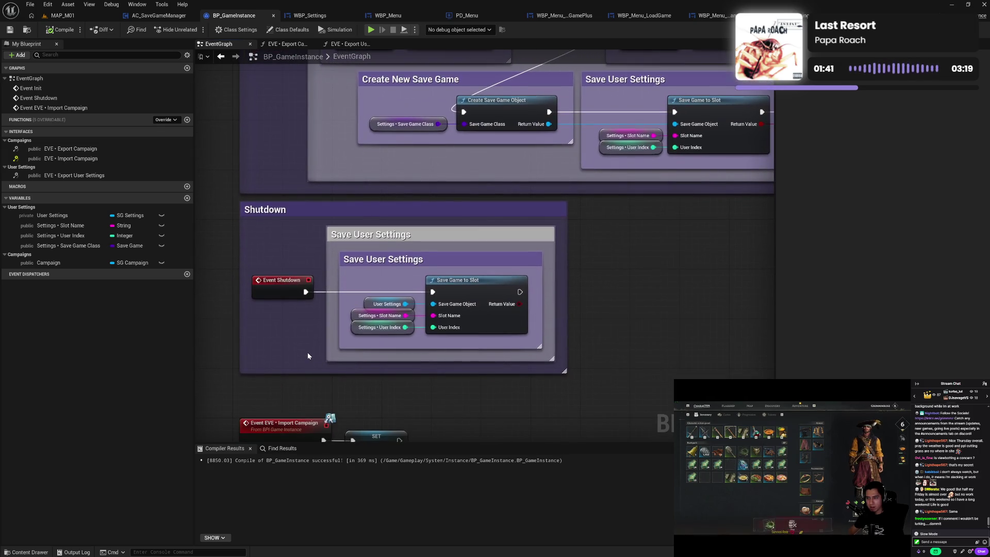
Make Slot Name private, and User Index and Save Game Class private and Blueprint Read Only
left_click(72, 227)
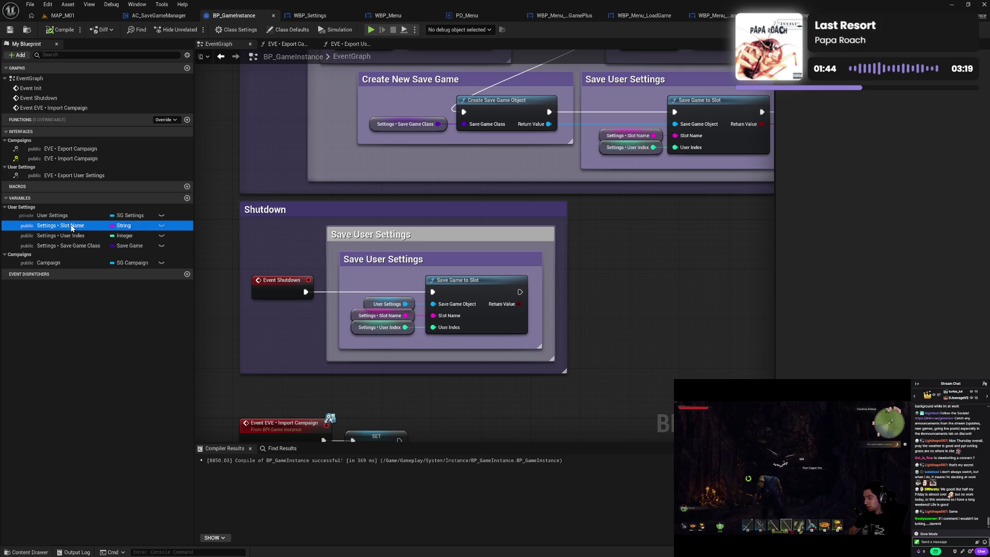
left_click(870, 143)
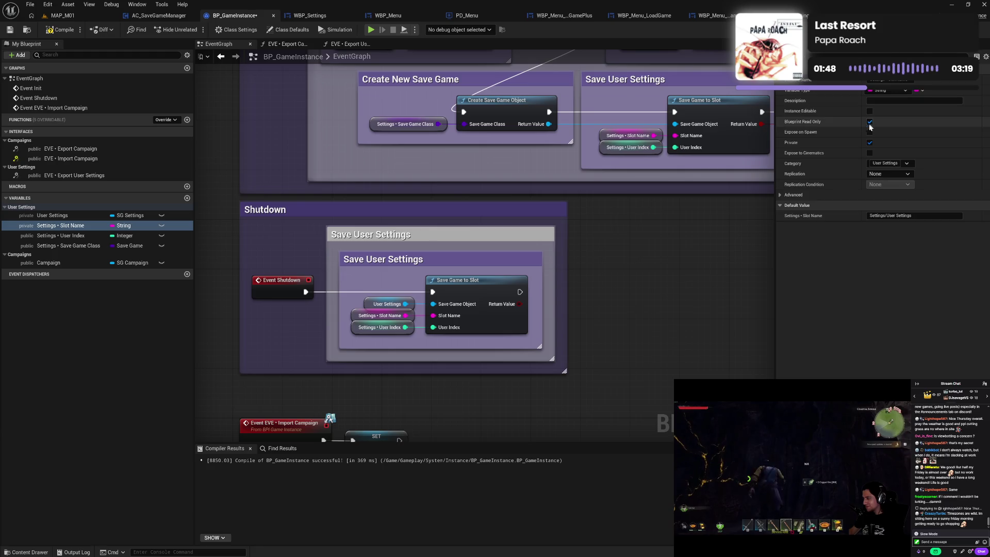
left_click(72, 235)
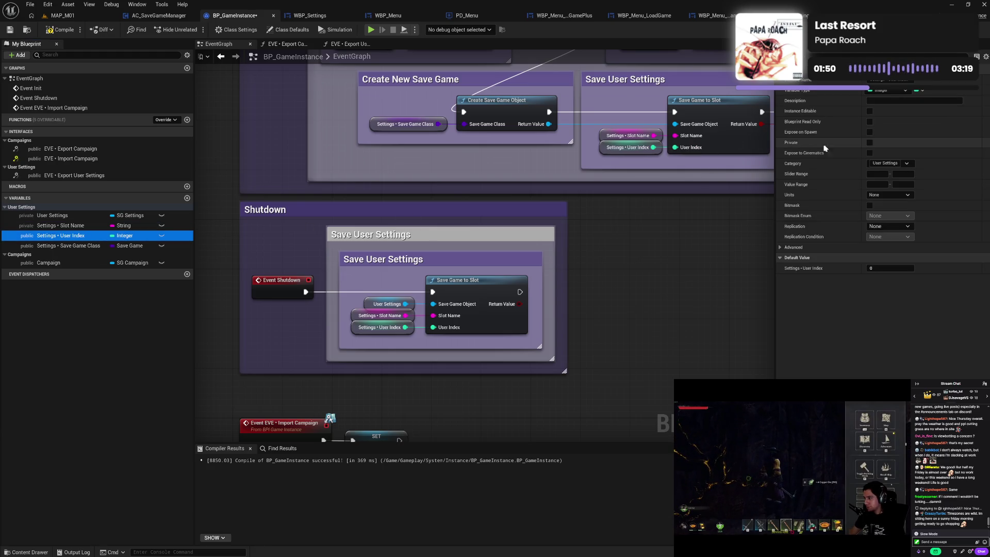
left_click(869, 142)
left_click(869, 122)
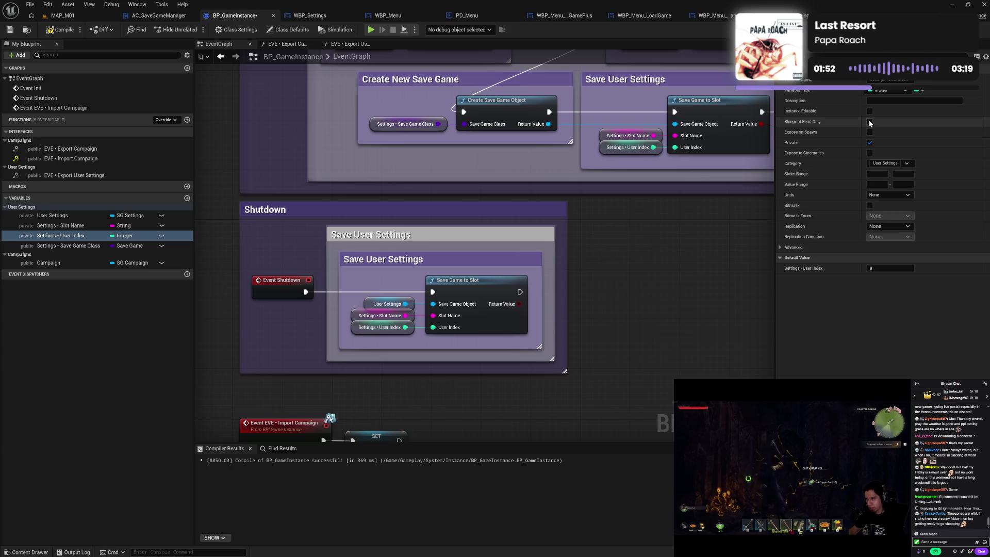
left_click(46, 250)
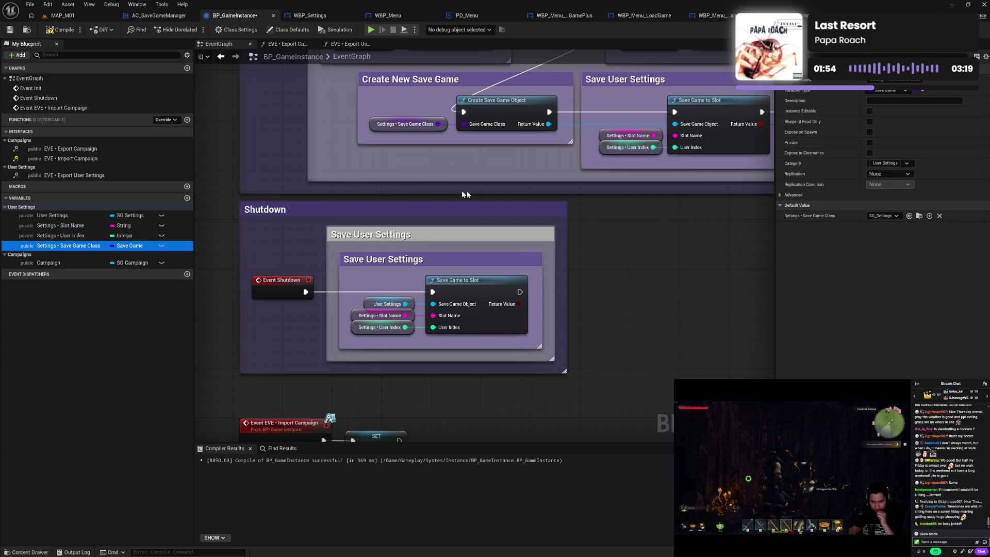
left_click(872, 143)
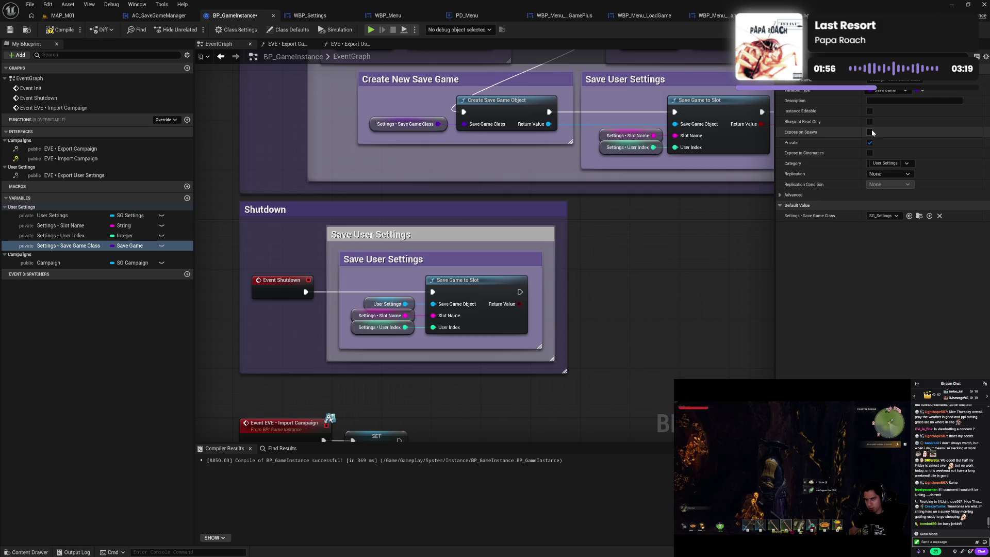
left_click(870, 124)
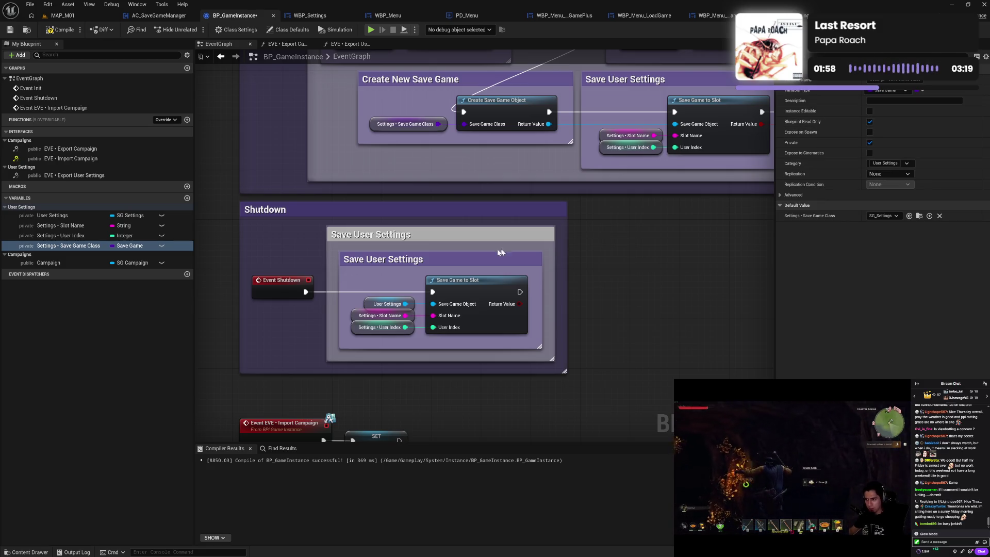
Make Campaign private and Blueprint Read Only, then compile BP_GameInstance
left_click(64, 265)
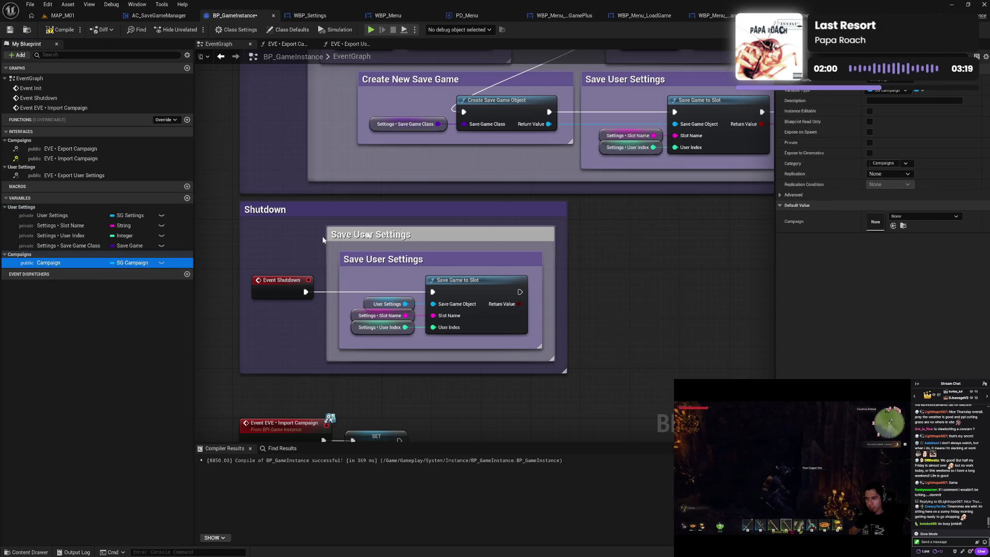
left_click(871, 141)
left_click(870, 142)
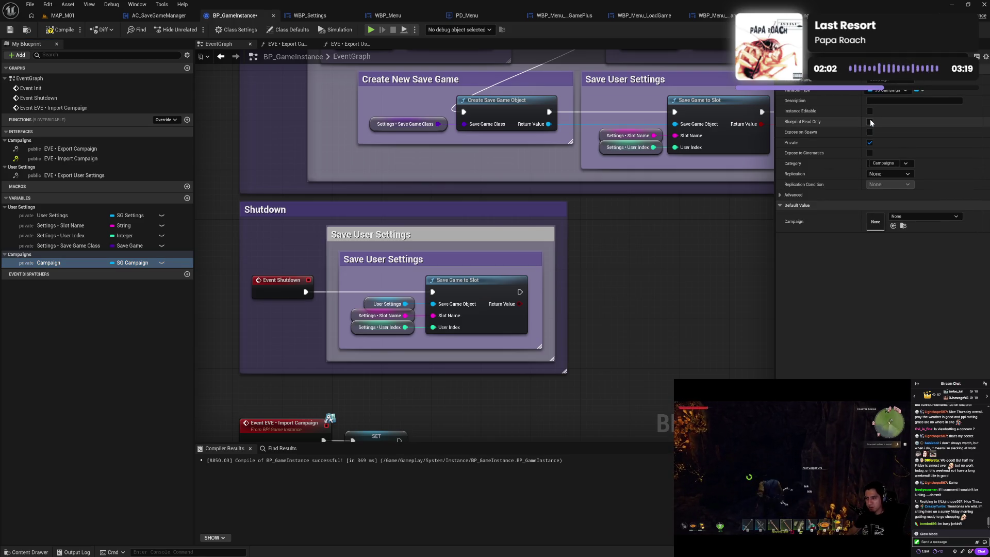
left_click(870, 121)
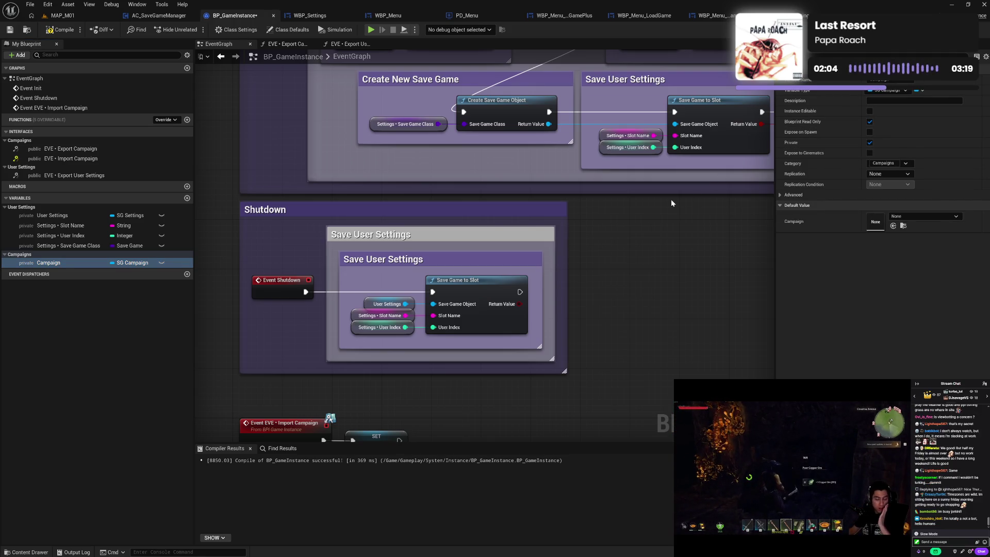
left_click(73, 31)
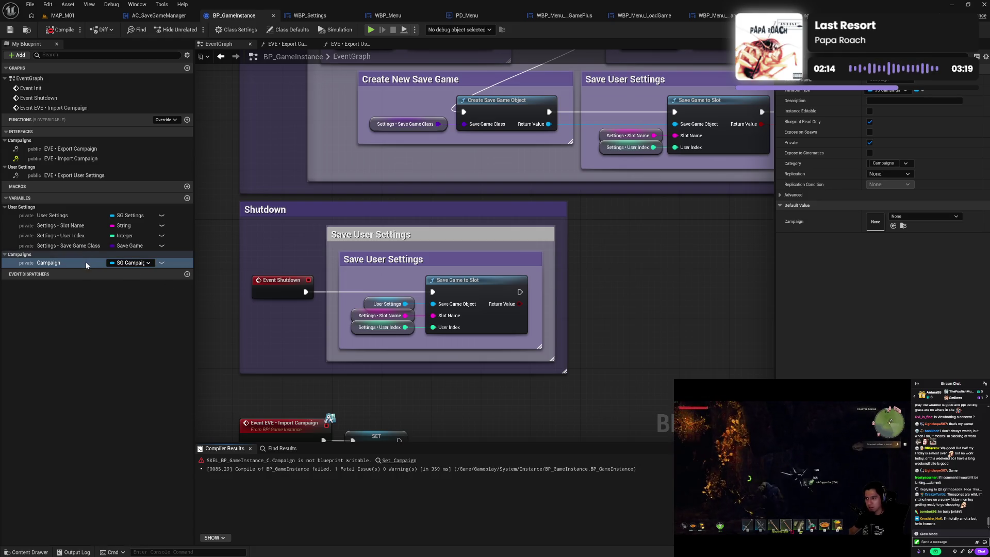
Untick Read Only on Campaign, recompile, and check the Import Campaign and Create New Save Game sections
left_click(85, 214)
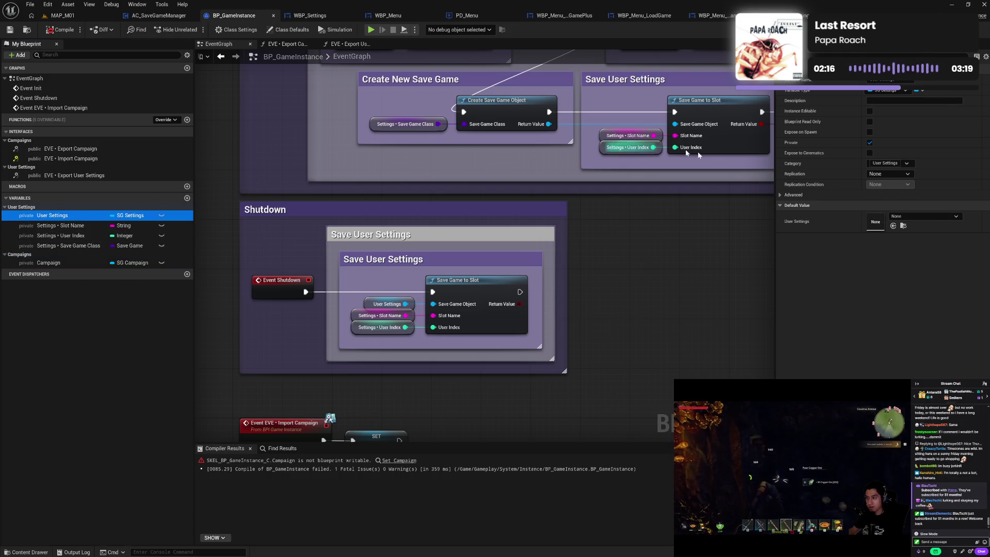
left_click(76, 264)
left_click(870, 121)
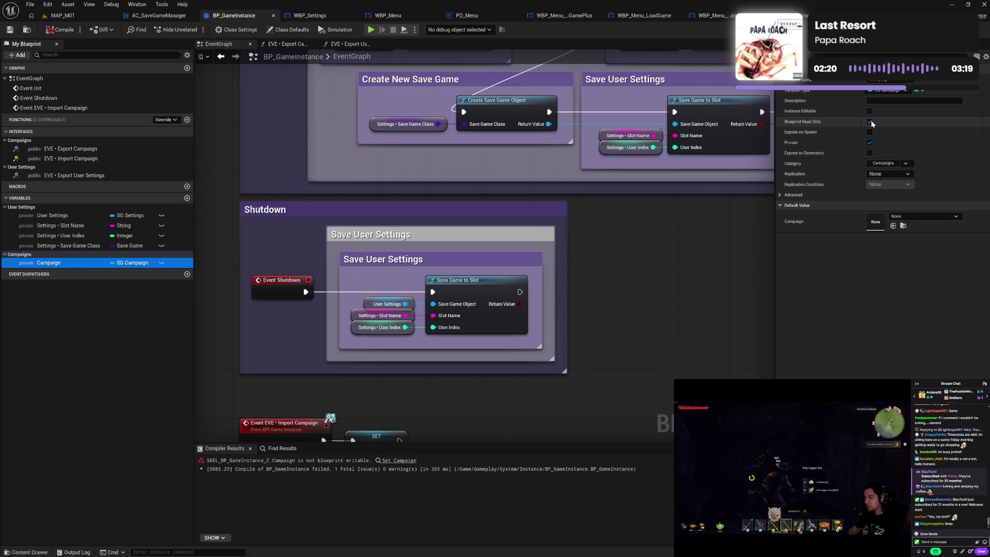
left_click(48, 34)
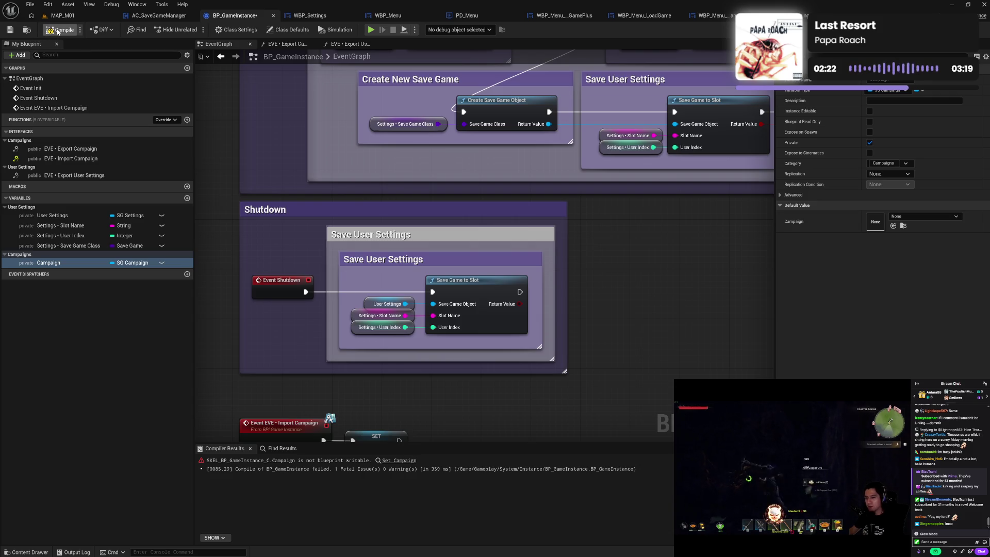
left_click(65, 225)
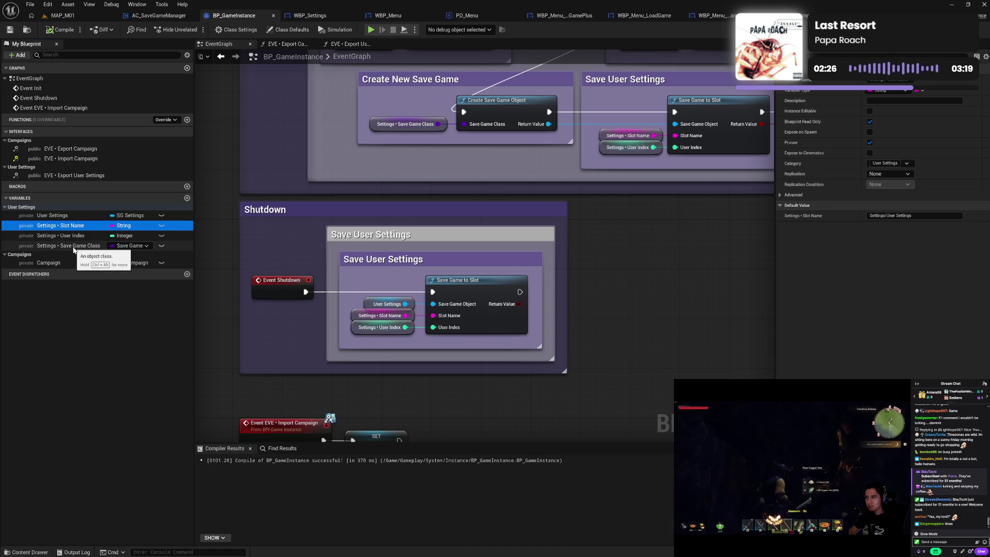
left_click_drag(349, 381, 347, 329)
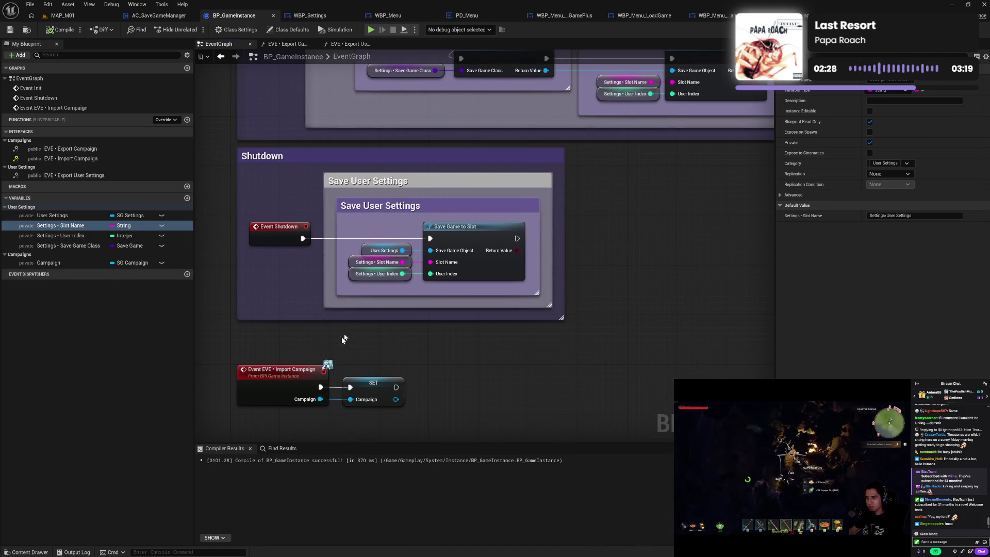
left_click_drag(331, 223, 326, 294)
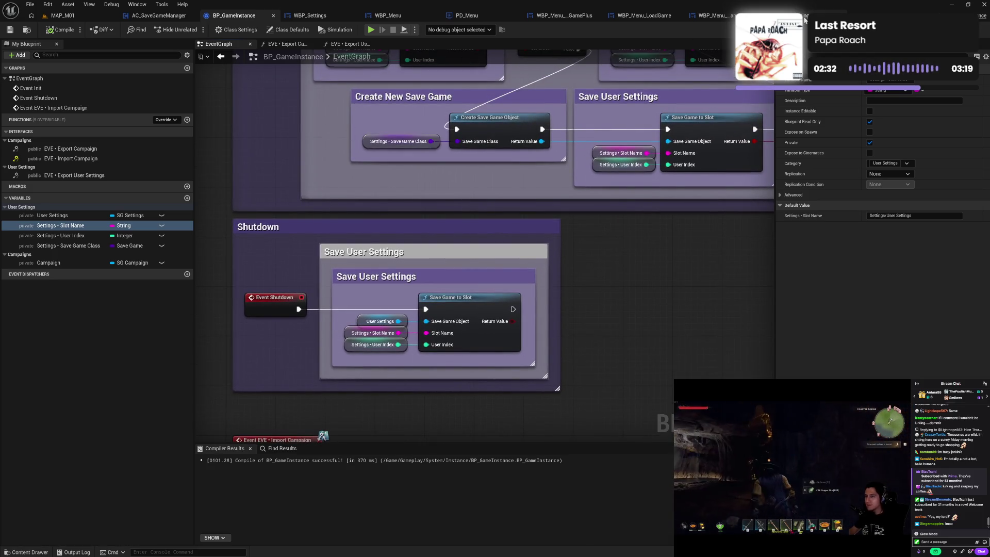
Review the top of the EVE • Import User Settings function graph
left_click(764, 16)
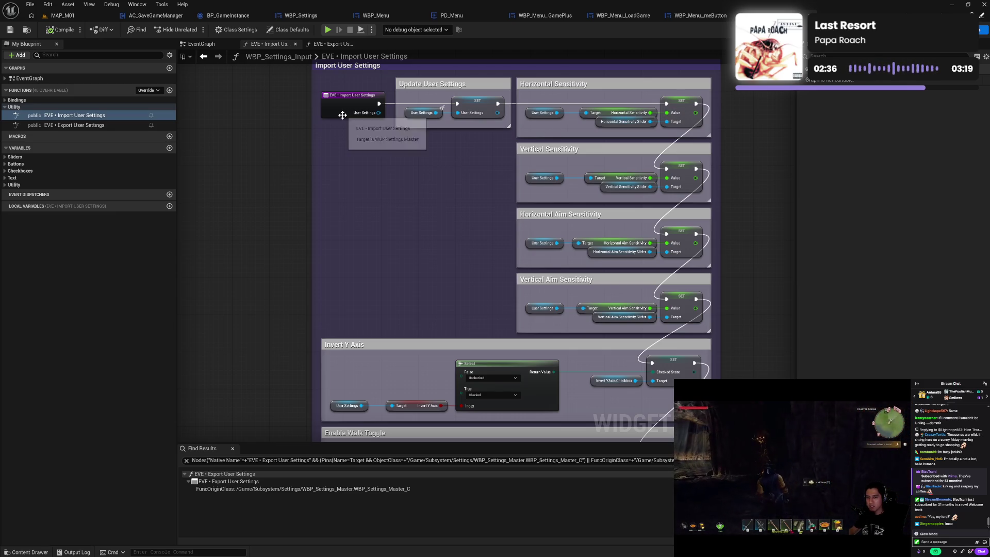
left_click_drag(341, 142, 341, 172)
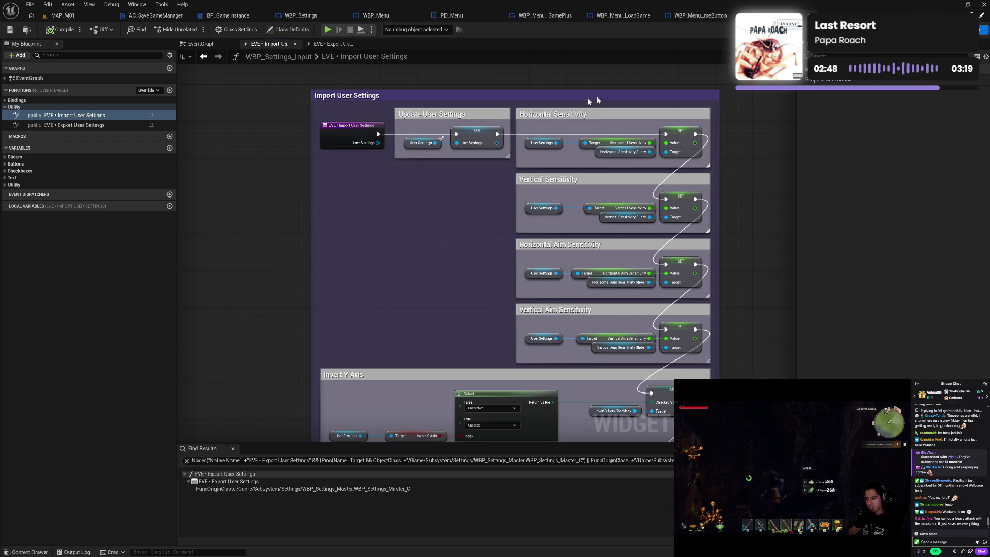
left_click(704, 20)
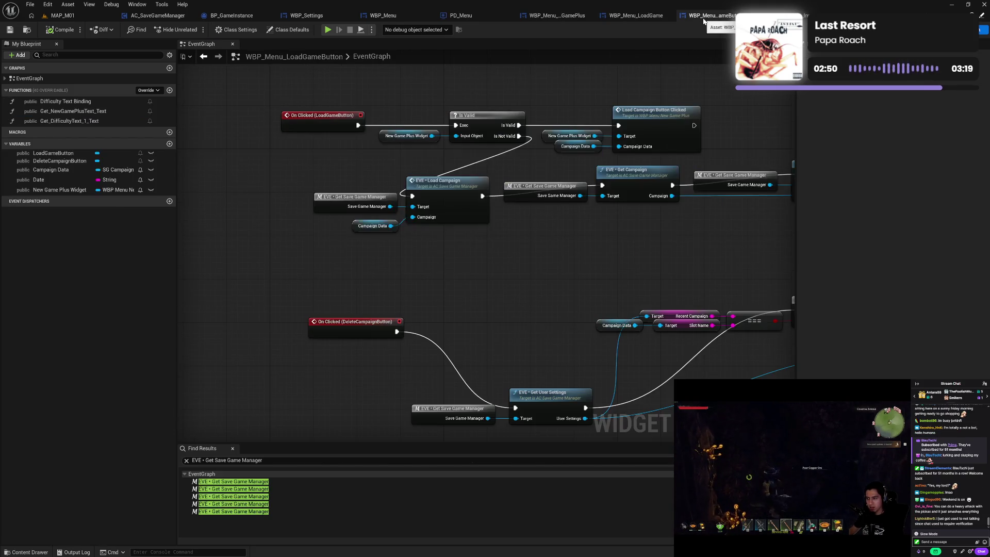
left_click(822, 16)
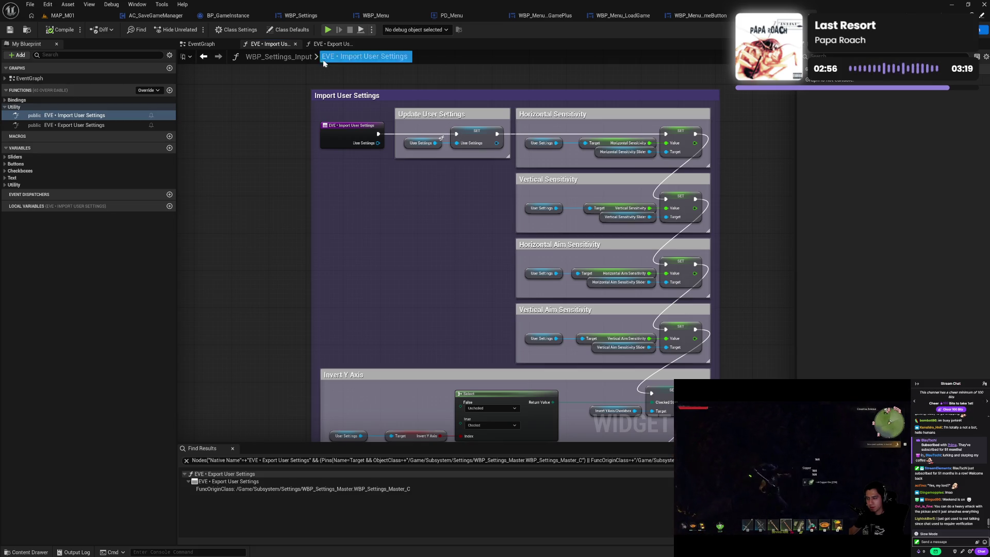
Step through the EventGraph, Import and Export User Settings graphs, then go to WBP_Settings
left_click(207, 46)
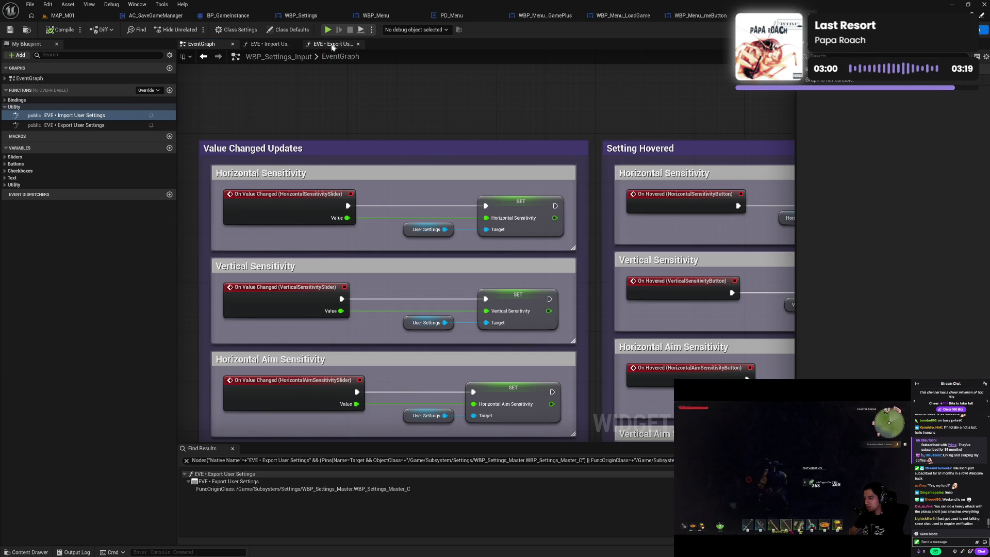
left_click(280, 46)
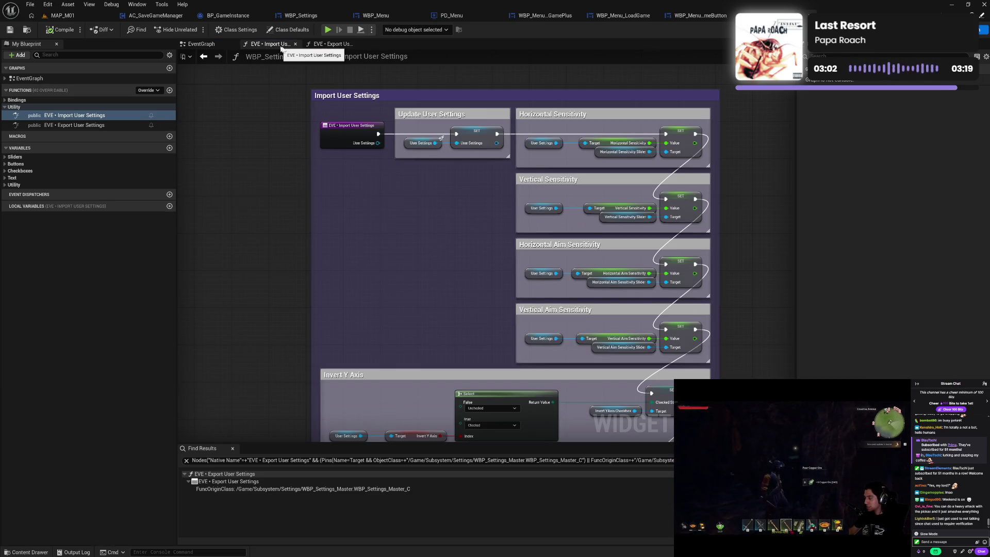
left_click(325, 45)
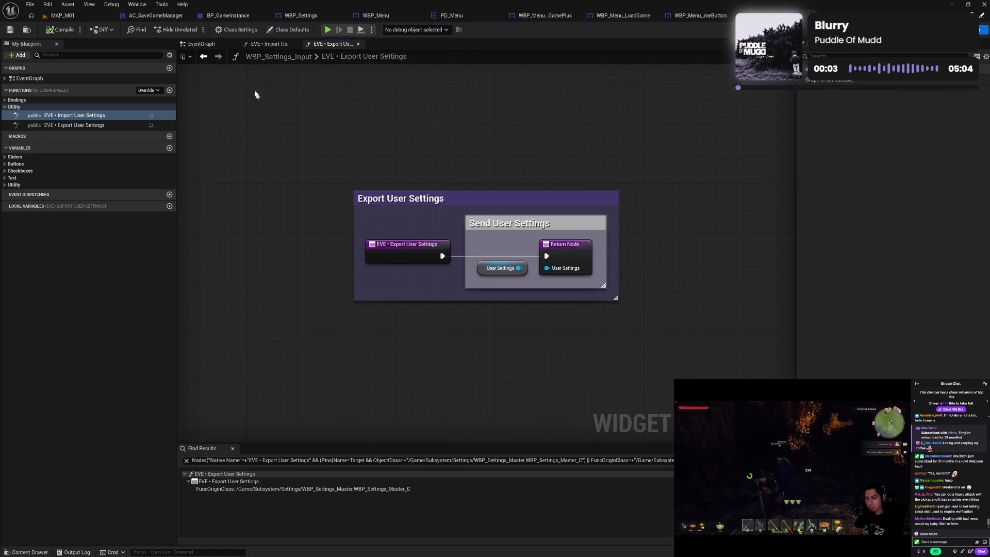
left_click(204, 45)
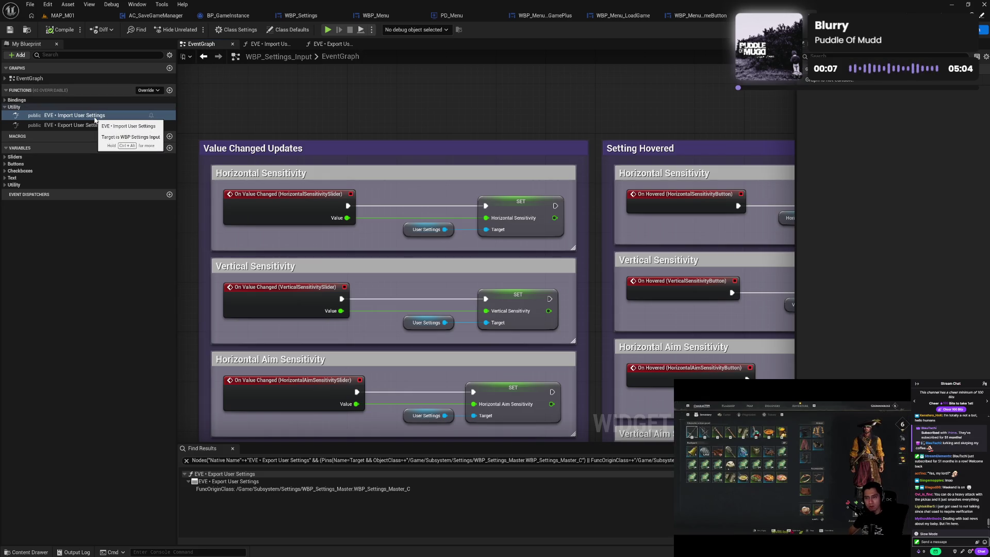
left_click(315, 18)
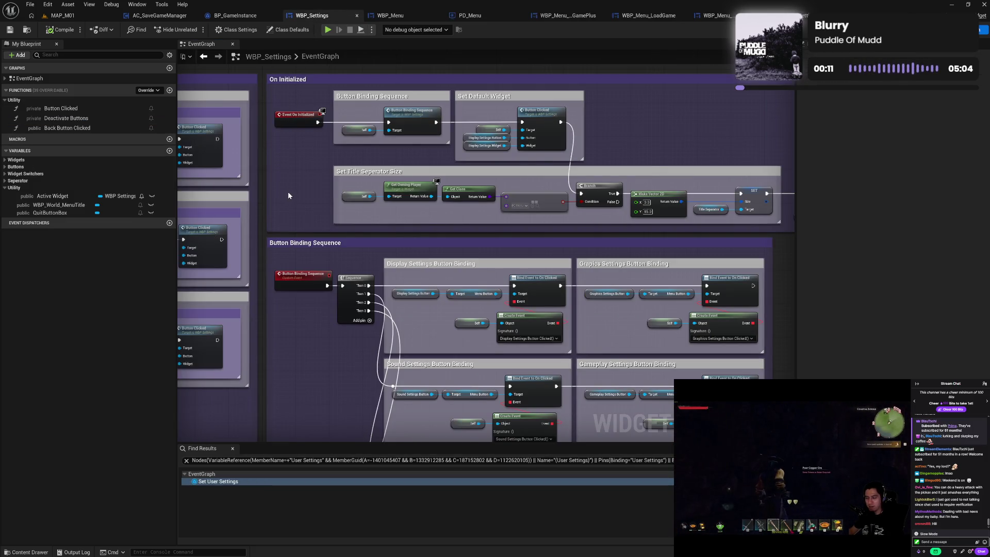
left_click_drag(326, 187, 267, 194)
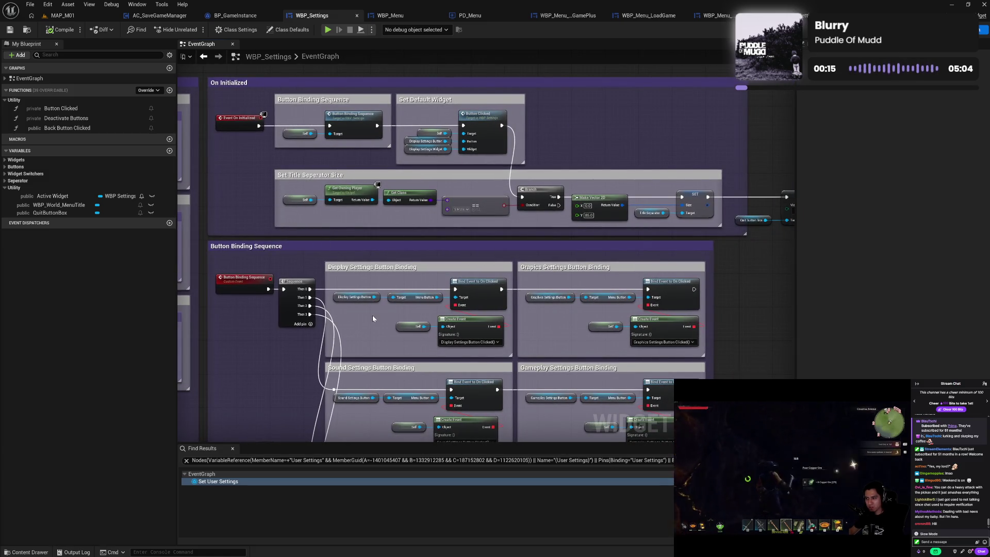
left_click_drag(372, 313, 373, 154)
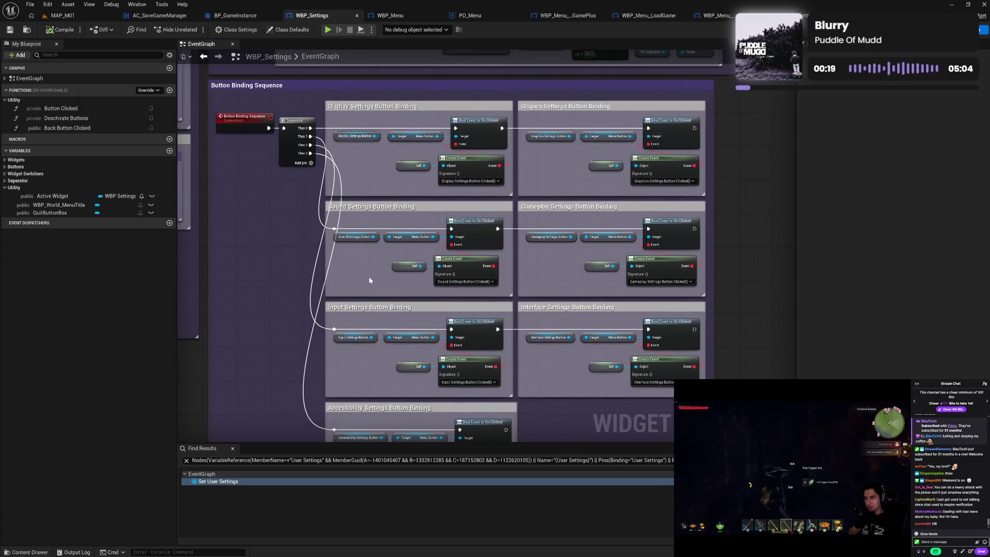
left_click_drag(370, 290, 369, 226)
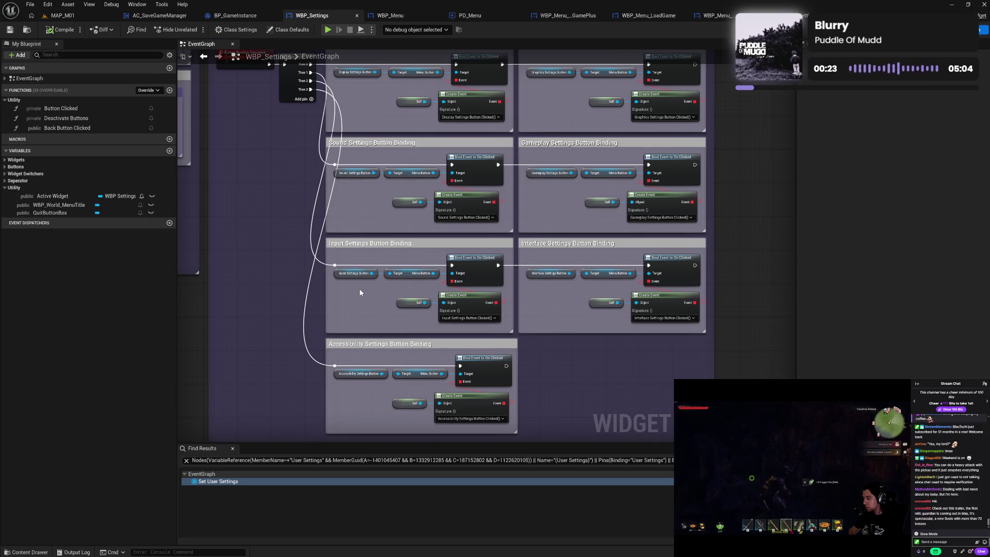
left_click_drag(360, 291, 492, 329)
mouse_move(326, 291)
left_mouse_down()
mouse_move(381, 316)
mouse_move(442, 402)
mouse_move(457, 265)
mouse_move(464, 298)
left_mouse_up()
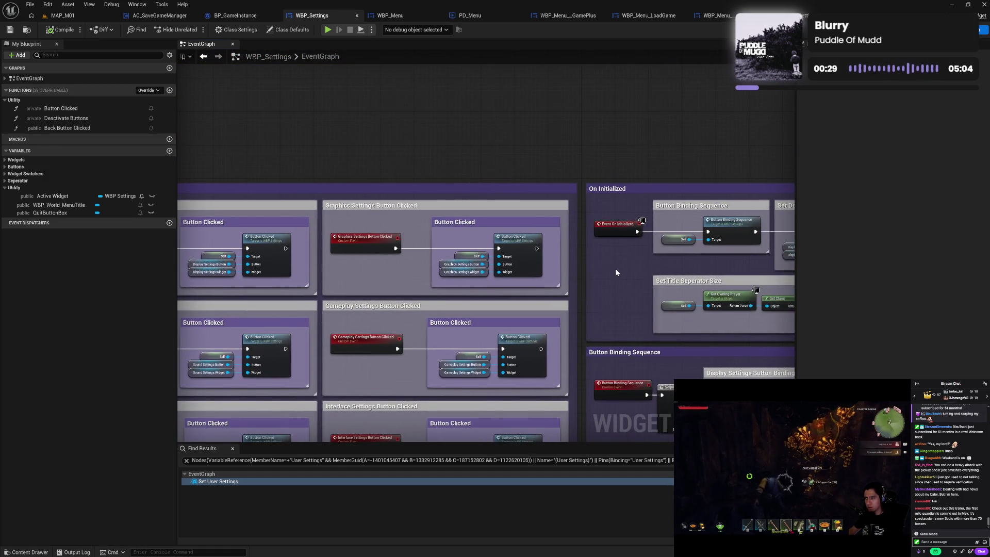
left_click_drag(614, 268, 369, 308)
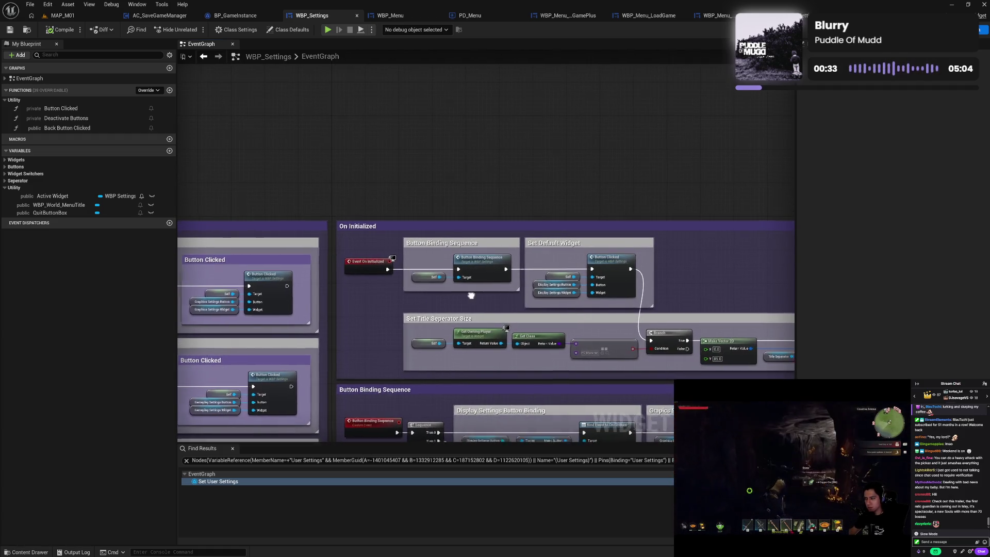
left_click_drag(473, 300, 386, 228)
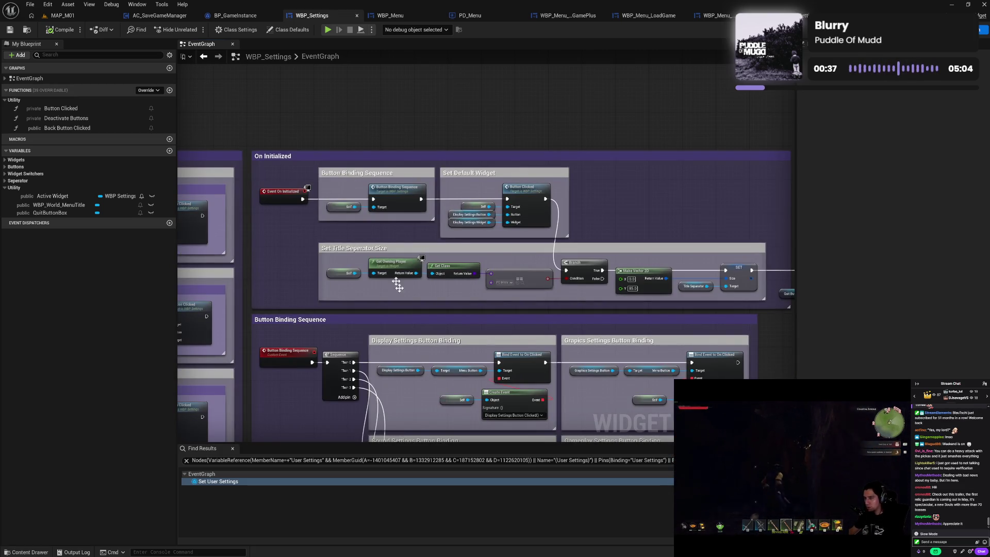
left_click_drag(440, 364, 429, 304)
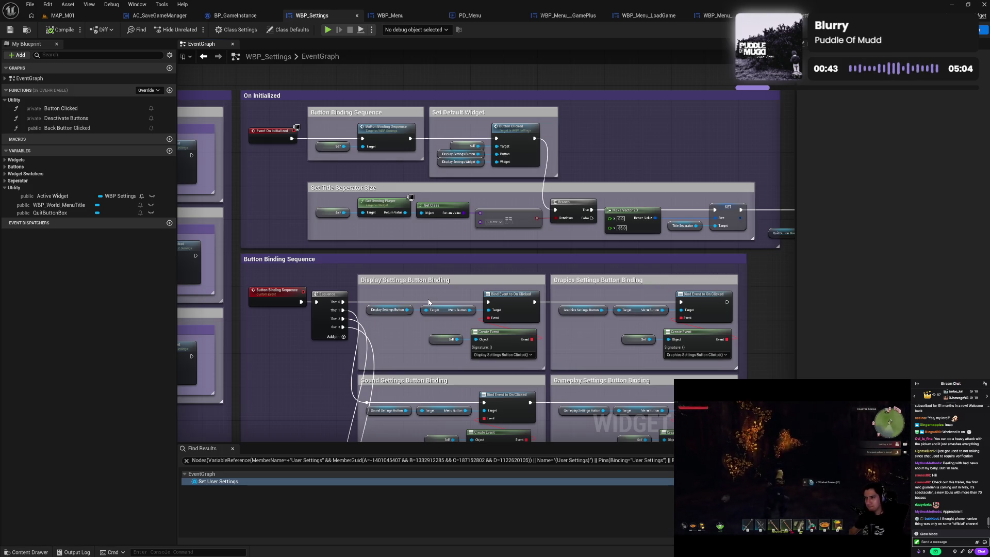
left_click_drag(428, 294, 429, 271)
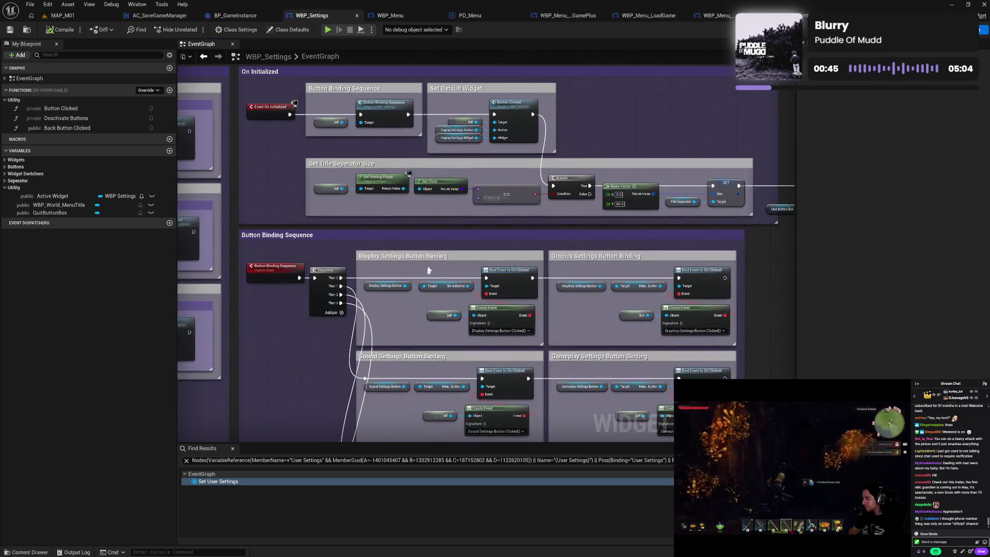
left_click_drag(616, 229, 485, 228)
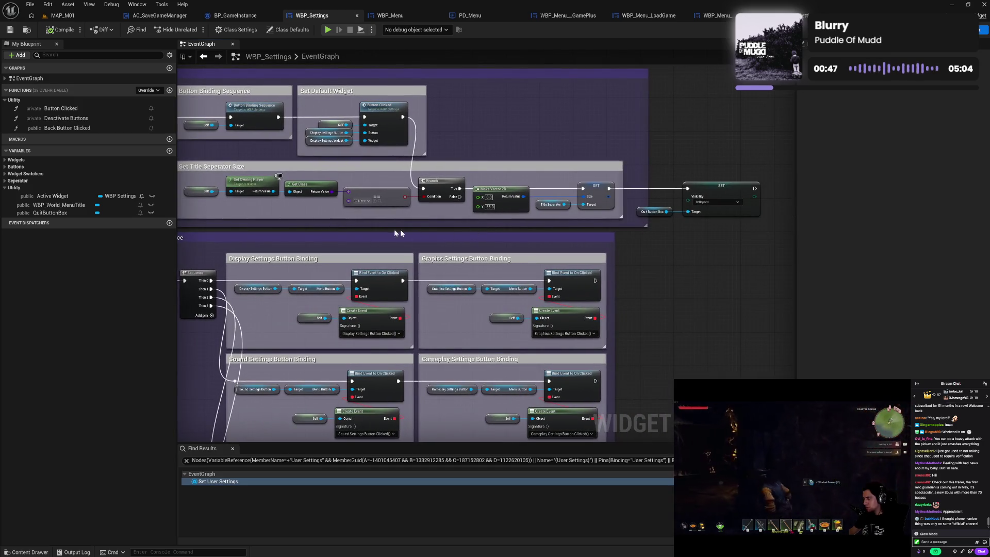
left_click_drag(380, 229, 420, 244)
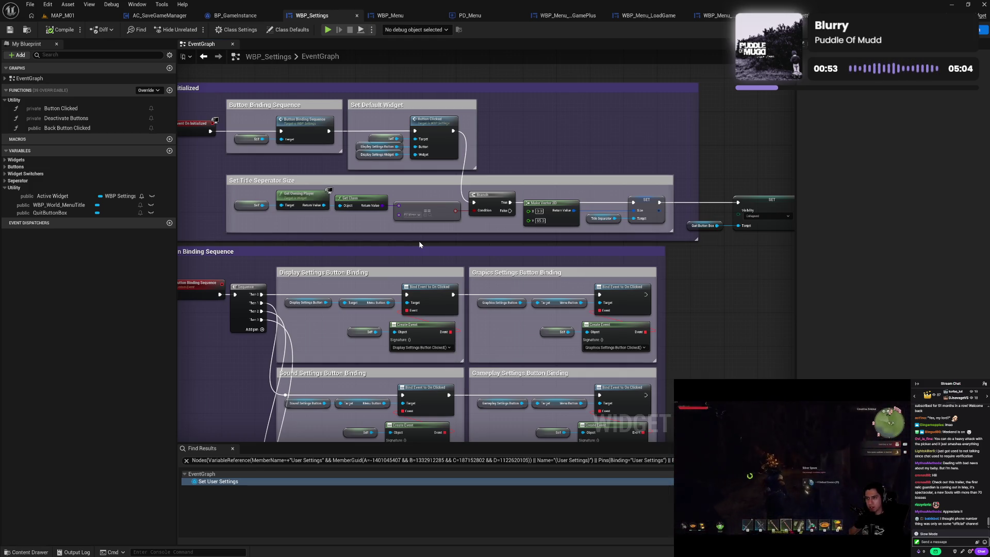
mouse_move(420, 244)
left_mouse_down()
mouse_move(374, 245)
mouse_move(387, 243)
left_mouse_up()
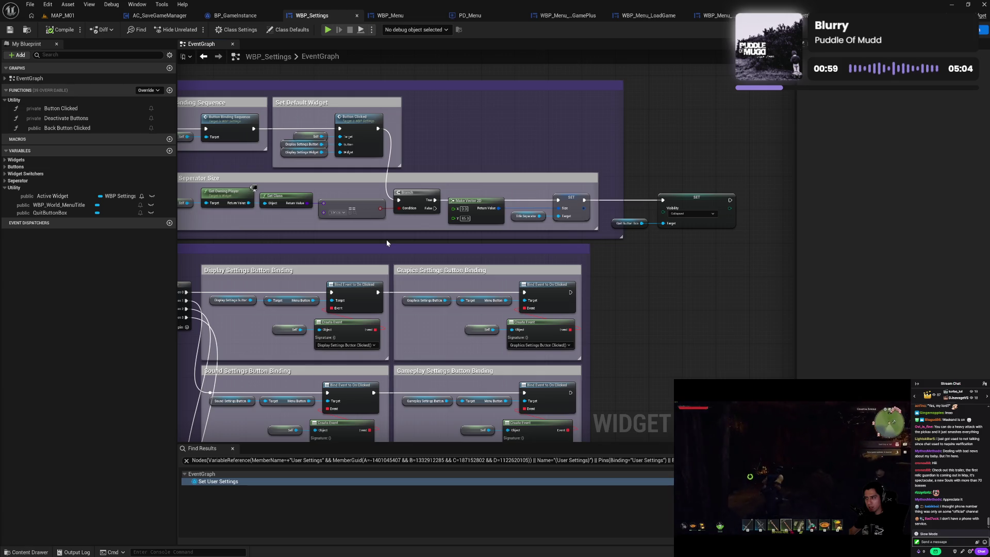
mouse_move(387, 243)
left_mouse_down()
mouse_move(433, 252)
mouse_move(345, 243)
mouse_move(382, 224)
mouse_move(326, 270)
mouse_move(354, 204)
mouse_move(350, 168)
mouse_move(419, 51)
mouse_move(593, 179)
left_mouse_up()
left_click_drag(318, 213, 435, 316)
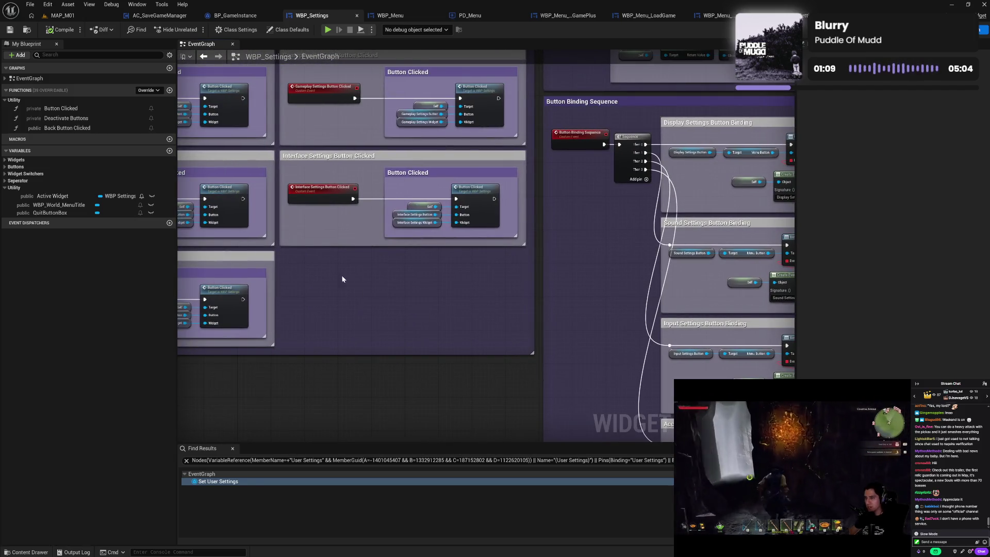
mouse_move(342, 278)
left_mouse_down()
mouse_move(513, 327)
mouse_move(536, 205)
mouse_move(516, 243)
mouse_move(547, 273)
mouse_move(454, 286)
mouse_move(380, 268)
mouse_move(401, 264)
mouse_move(383, 248)
left_mouse_up()
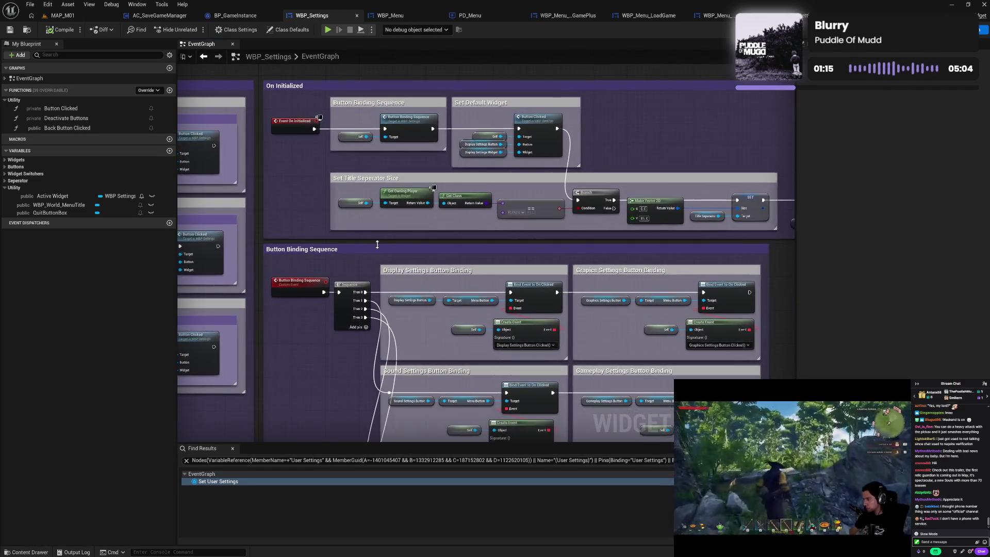
Pan to the Set Title Seperator Size section, then return to the WBP_Settings_Input event graph
mouse_move(604, 344)
left_mouse_down()
mouse_move(495, 286)
mouse_move(461, 289)
mouse_move(483, 265)
mouse_move(509, 111)
mouse_move(564, 102)
mouse_move(299, 283)
mouse_move(480, 219)
mouse_move(476, 268)
left_mouse_up()
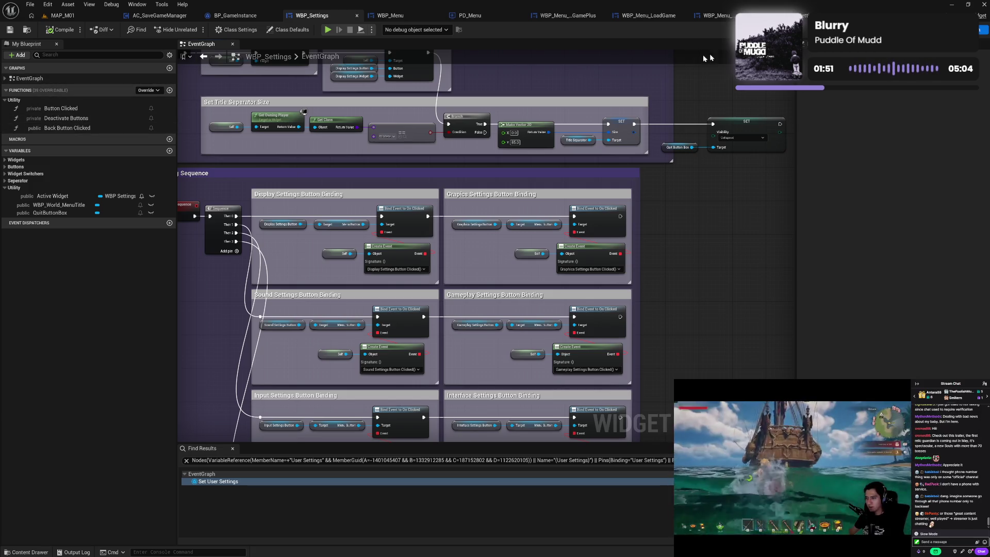
left_click(806, 18)
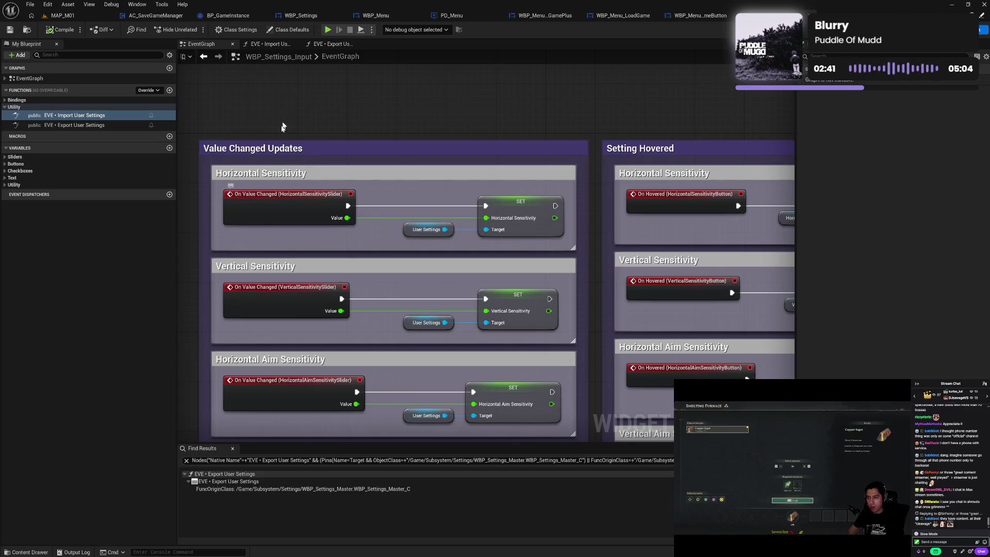
left_click(300, 15)
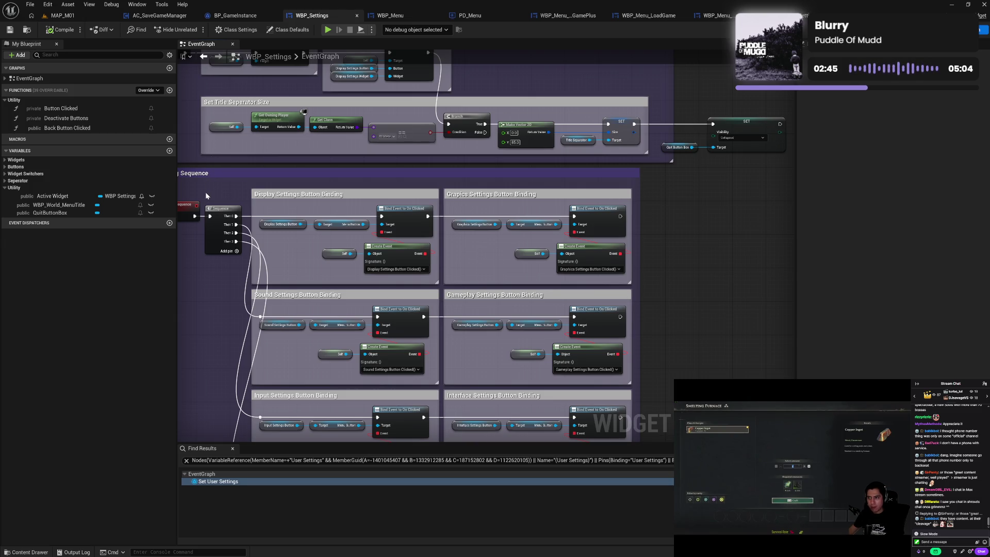
left_click_drag(205, 191, 246, 219)
mouse_move(230, 165)
left_mouse_down()
mouse_move(261, 195)
mouse_move(343, 217)
mouse_move(532, 193)
mouse_move(541, 179)
left_mouse_up()
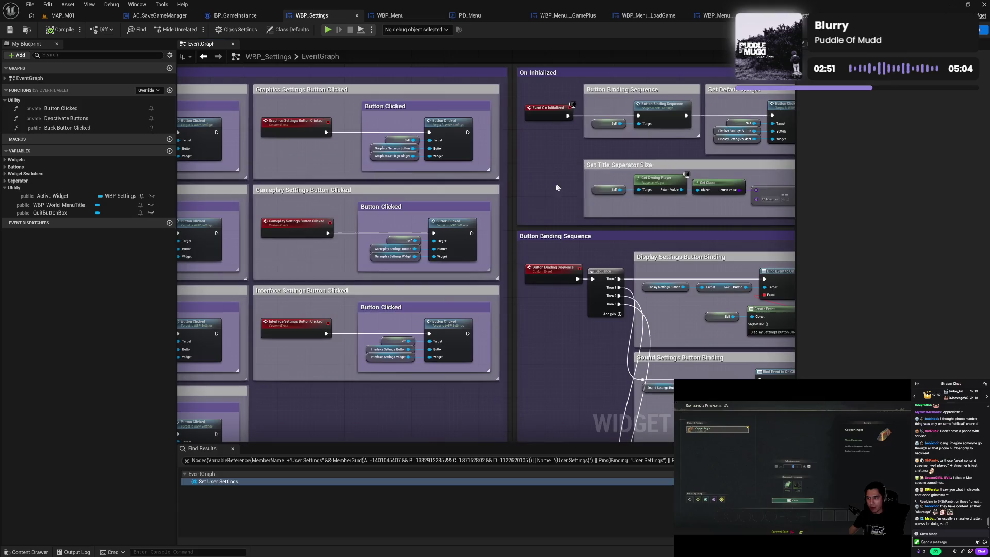
mouse_move(534, 323)
left_mouse_down()
mouse_move(502, 287)
mouse_move(476, 277)
left_mouse_up()
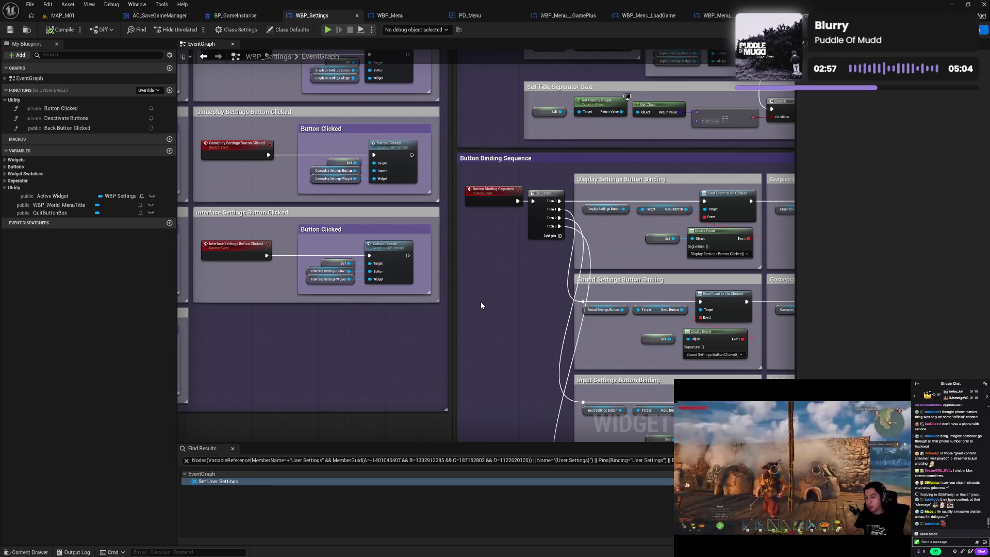
left_click_drag(480, 306, 454, 262)
left_click_drag(464, 298, 438, 243)
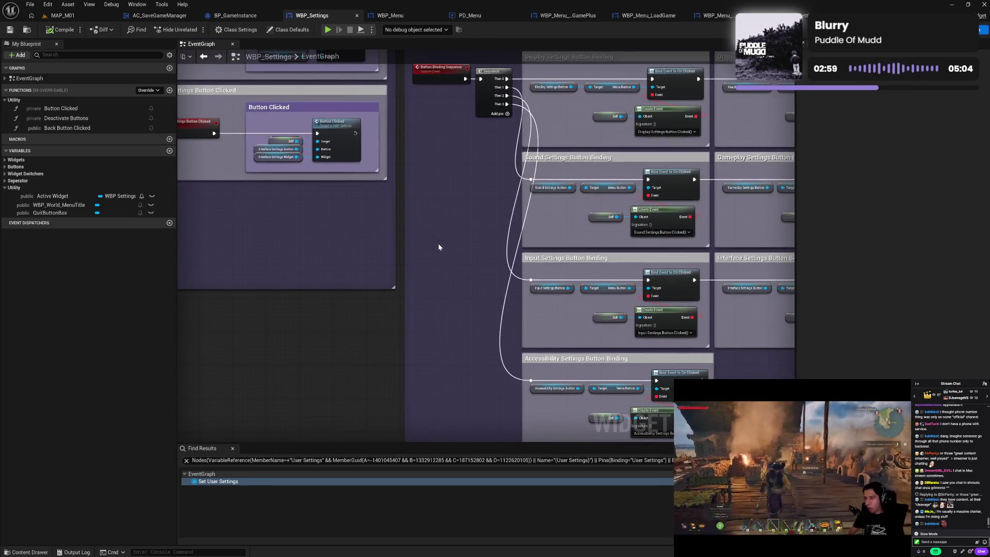
mouse_move(441, 308)
left_mouse_down()
mouse_move(414, 250)
mouse_move(407, 312)
left_mouse_up()
left_click_drag(407, 251, 403, 308)
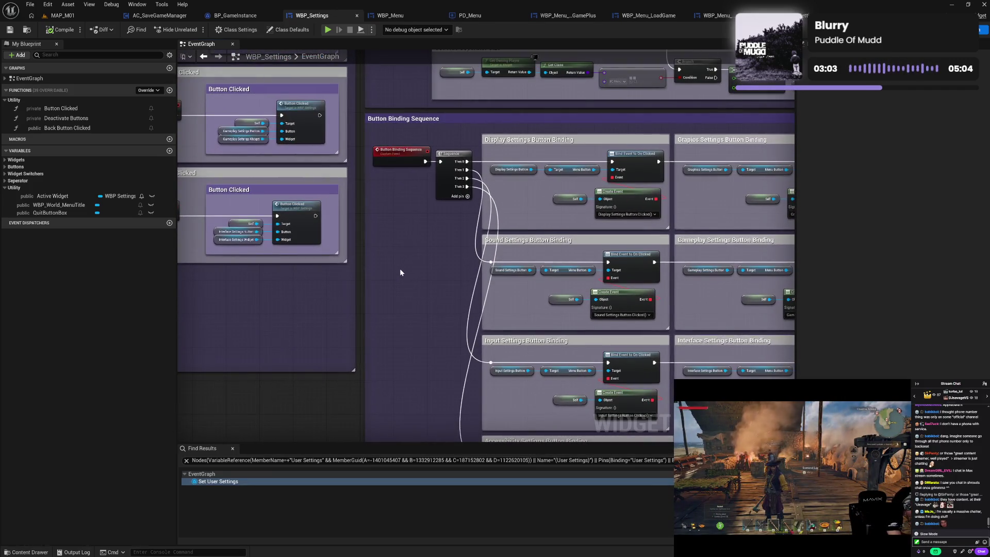
left_click_drag(400, 272, 393, 336)
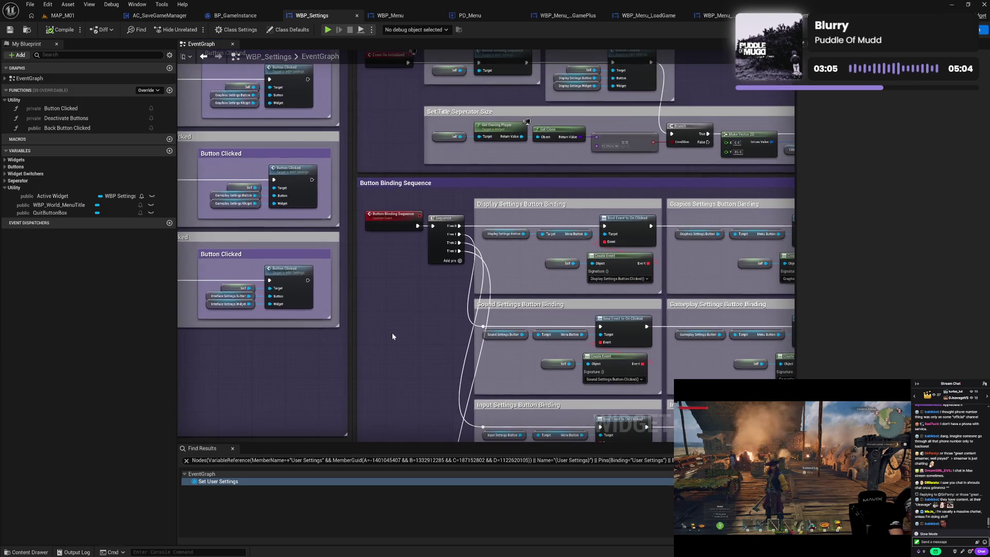
left_click_drag(390, 297, 381, 356)
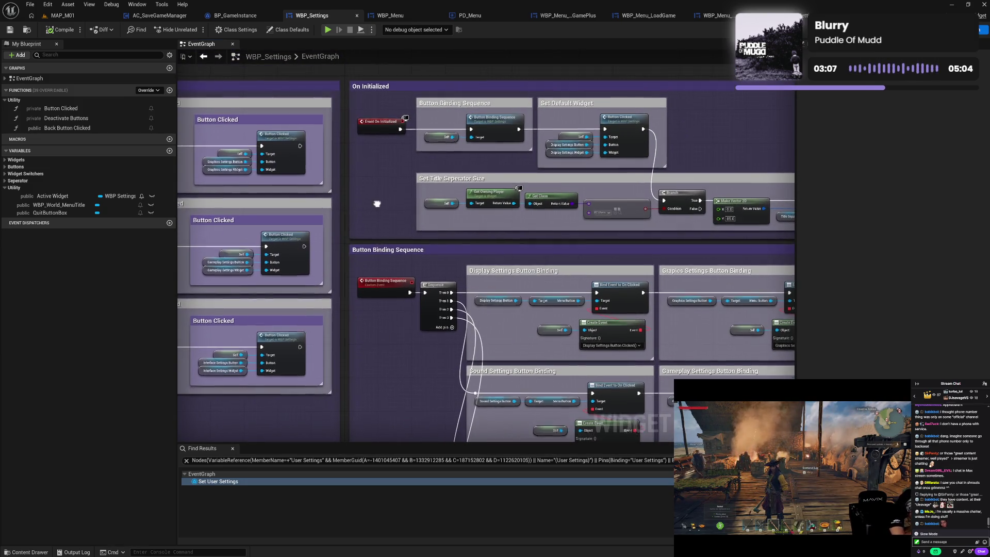
mouse_move(376, 203)
left_mouse_down()
mouse_move(374, 243)
mouse_move(333, 272)
left_mouse_up()
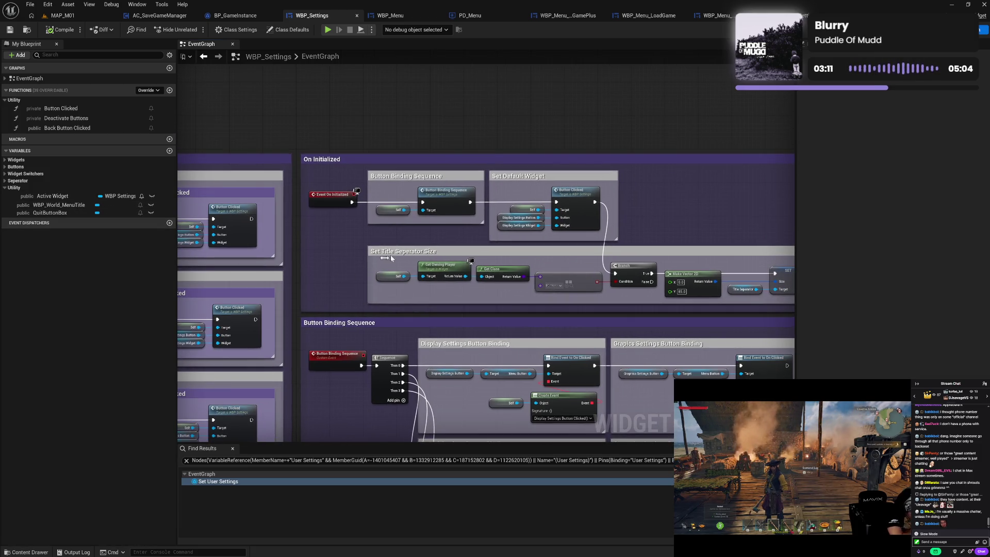
mouse_move(667, 233)
left_mouse_down()
mouse_move(596, 250)
mouse_move(562, 232)
left_mouse_up()
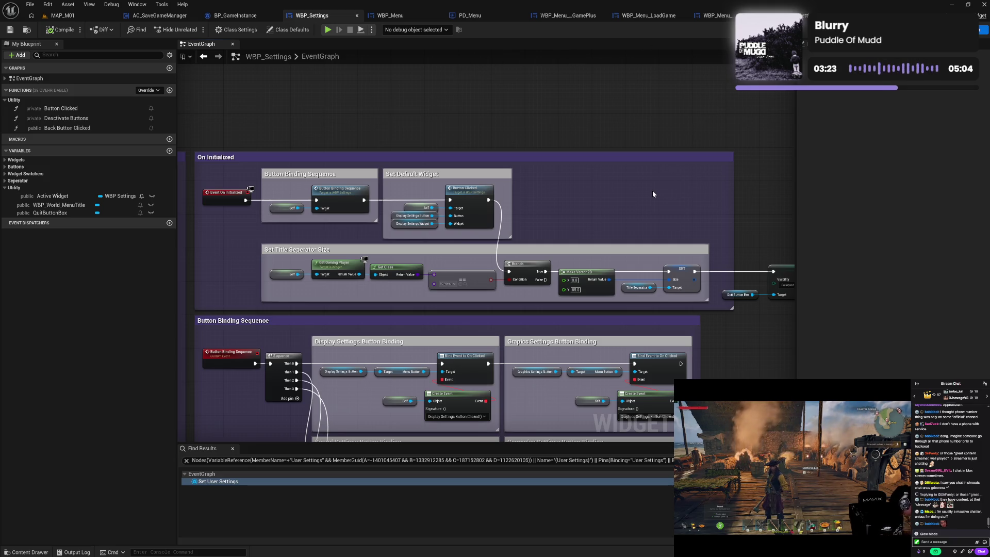
left_click_drag(270, 232, 366, 198)
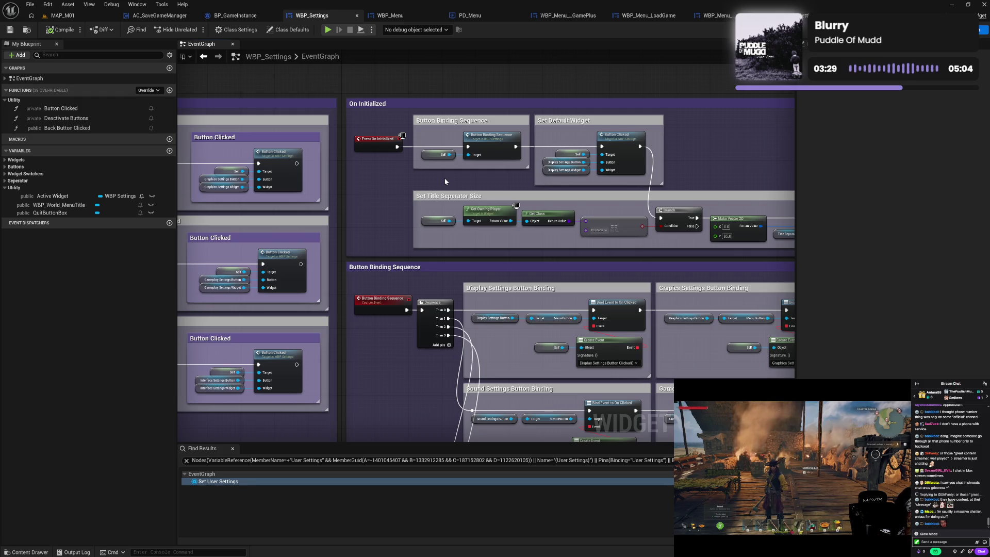
left_click_drag(444, 181, 421, 164)
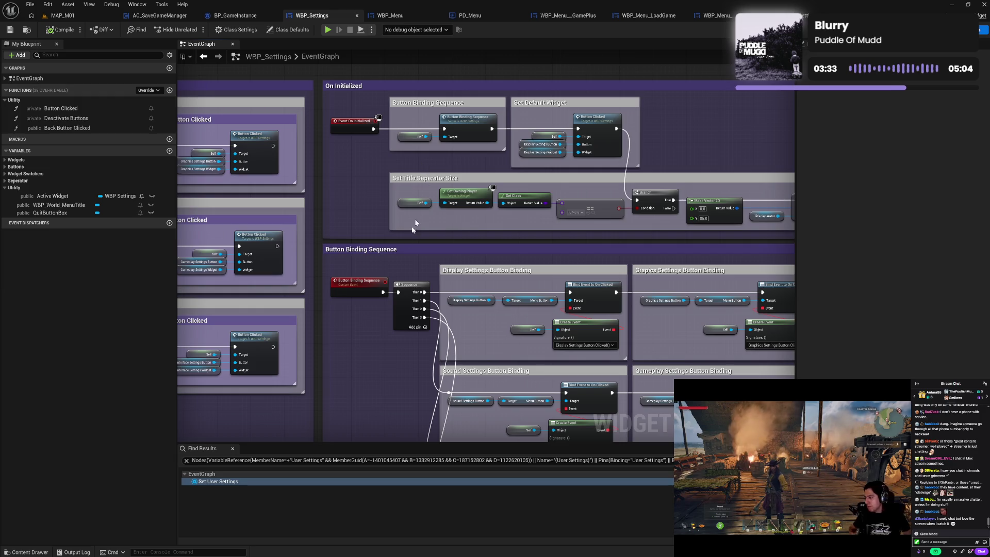
mouse_move(383, 357)
left_mouse_down()
mouse_move(366, 301)
mouse_move(383, 321)
mouse_move(361, 270)
left_mouse_up()
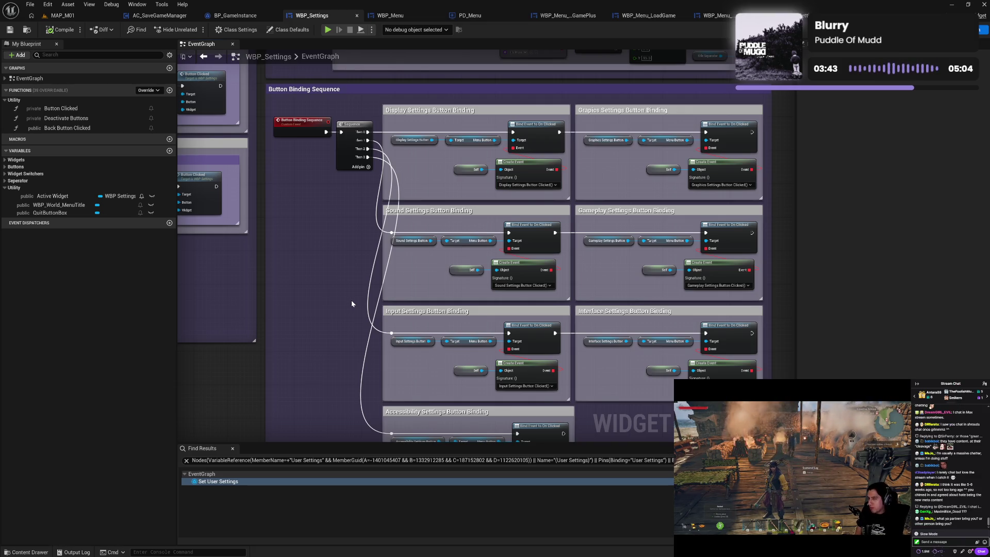
mouse_move(352, 303)
left_mouse_down()
mouse_move(379, 357)
mouse_move(343, 330)
left_mouse_up()
left_click_drag(331, 238, 329, 280)
mouse_move(335, 188)
left_mouse_down()
mouse_move(311, 249)
mouse_move(295, 228)
mouse_move(311, 214)
left_mouse_up()
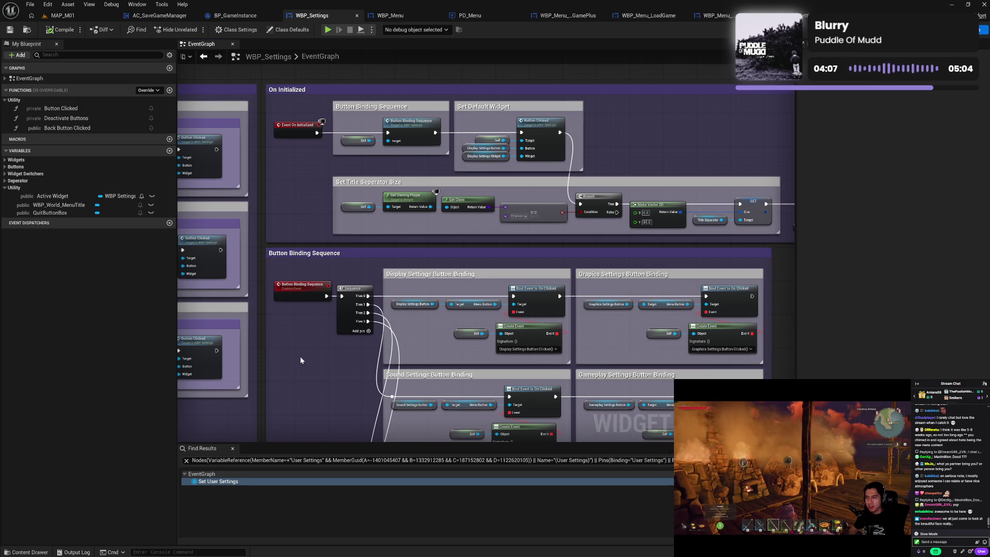
left_click_drag(300, 357, 401, 332)
left_click_drag(299, 340, 375, 345)
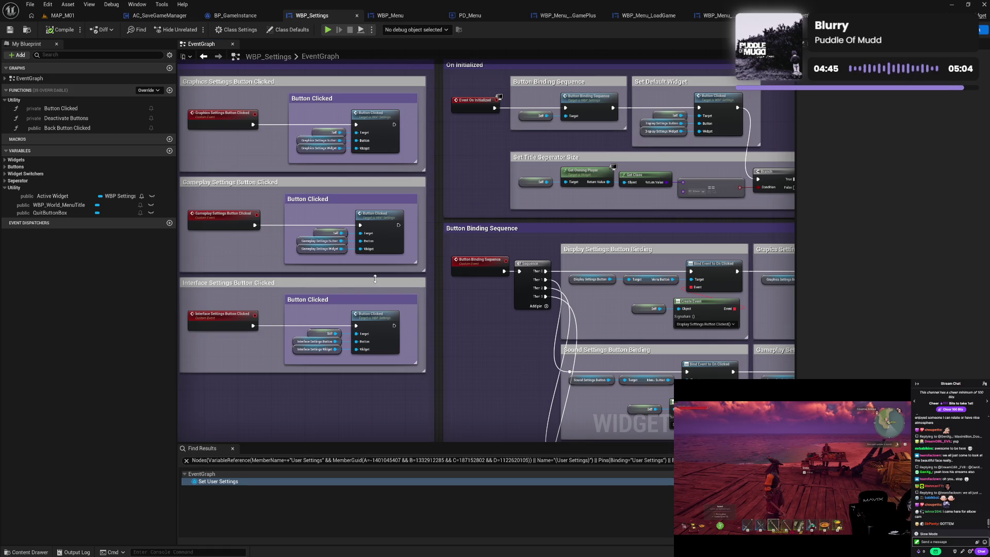
left_click_drag(482, 181, 445, 228)
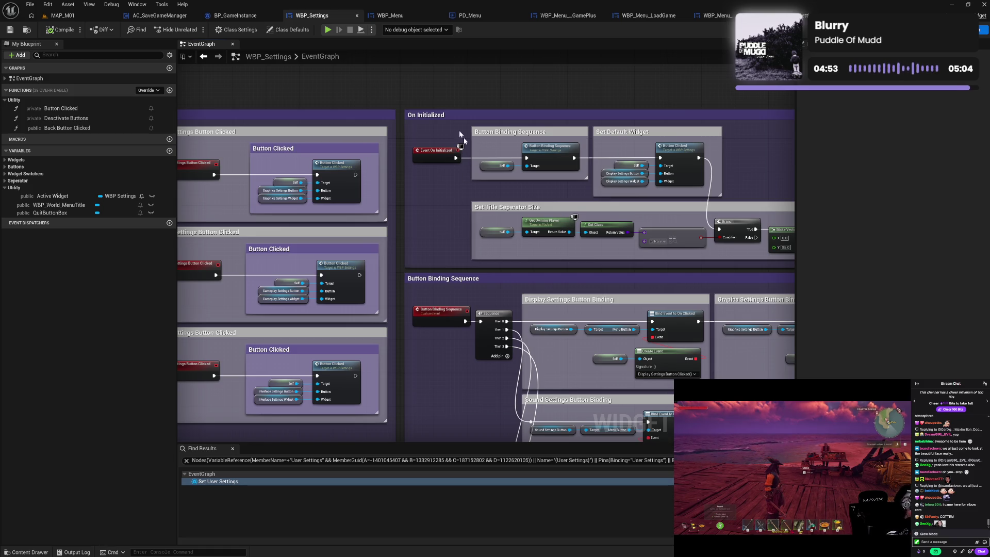
Show the class settings, then return to the WBP_Settings_Input event graph
left_click(245, 30)
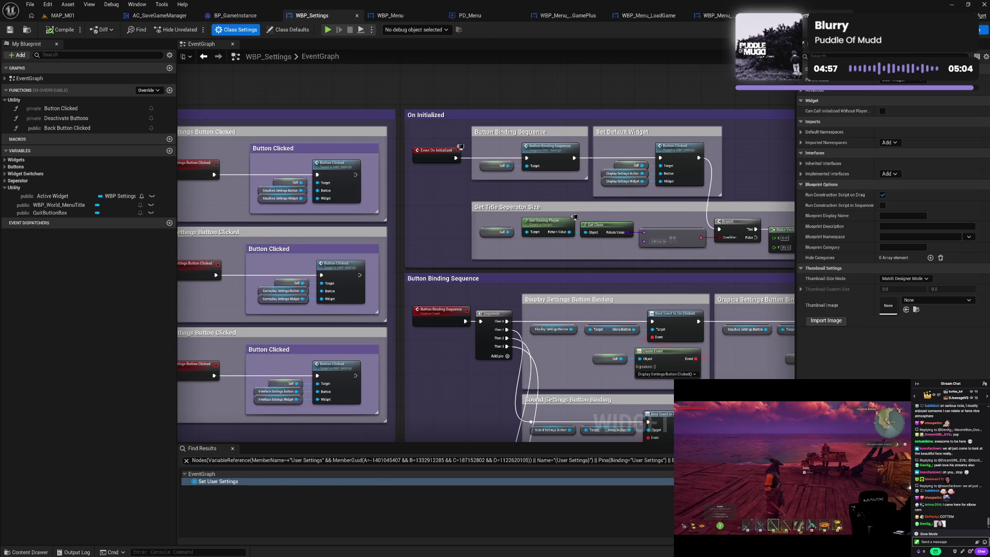
left_click(773, 16)
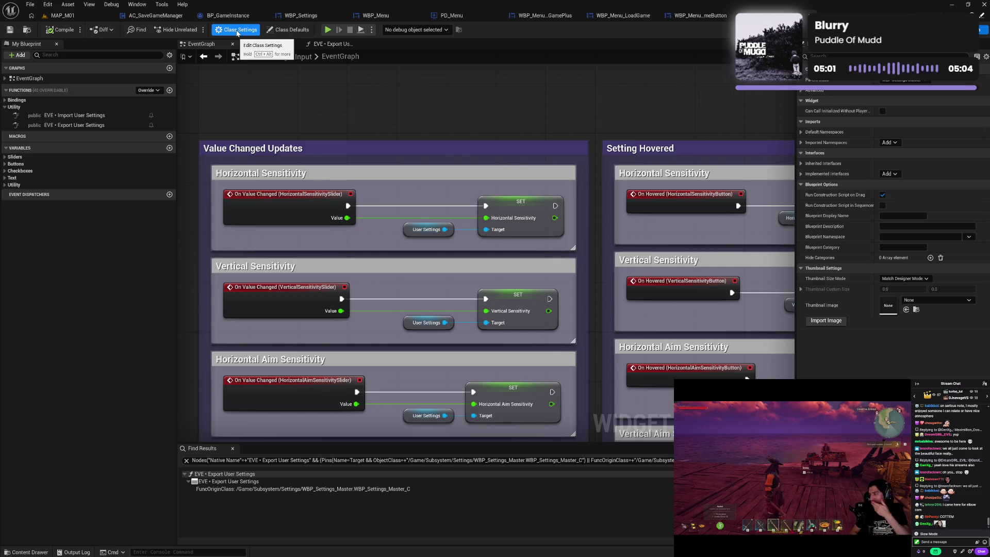
Open the WBP_Settings_Master widget blueprint from the Settings folder
left_click(701, 19)
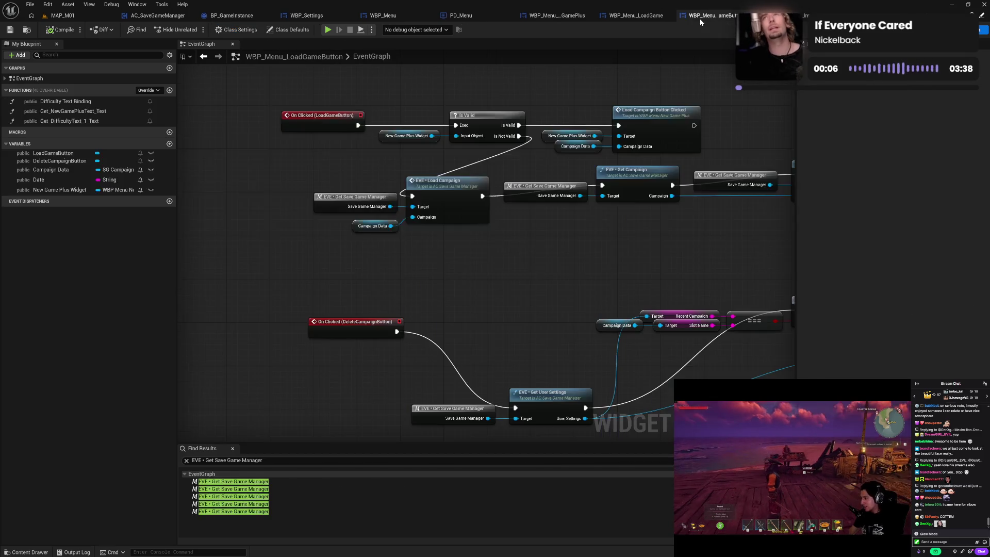
left_click(396, 18)
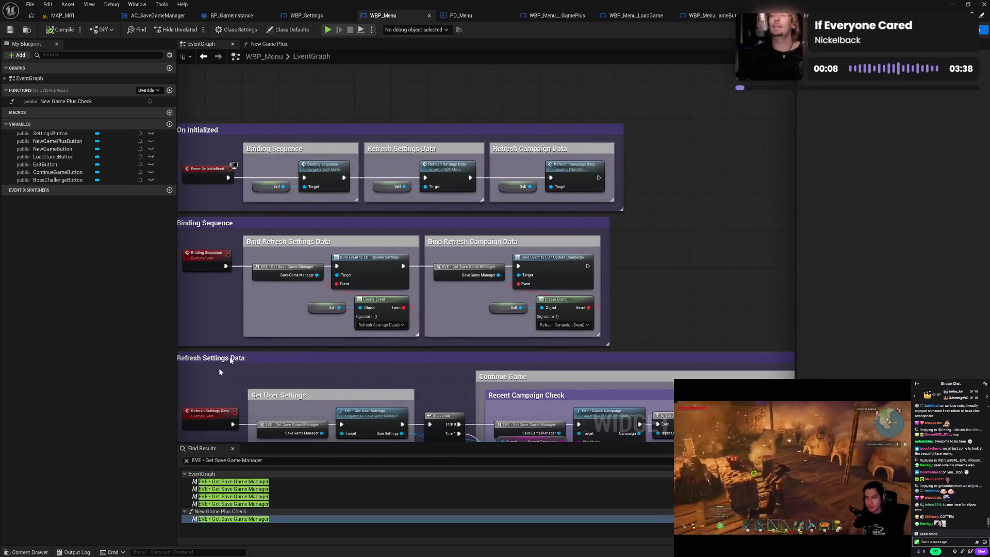
left_click(26, 551)
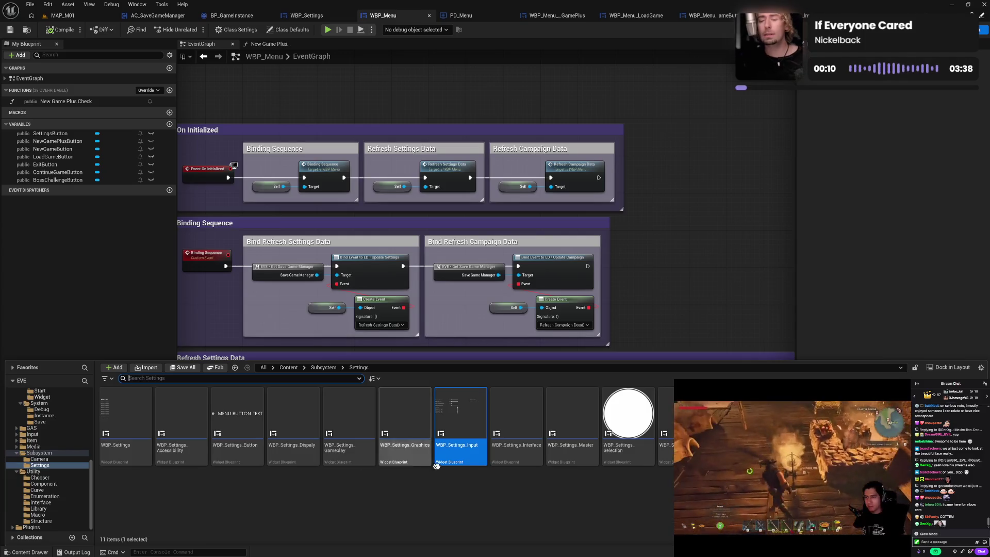
double_click(570, 456)
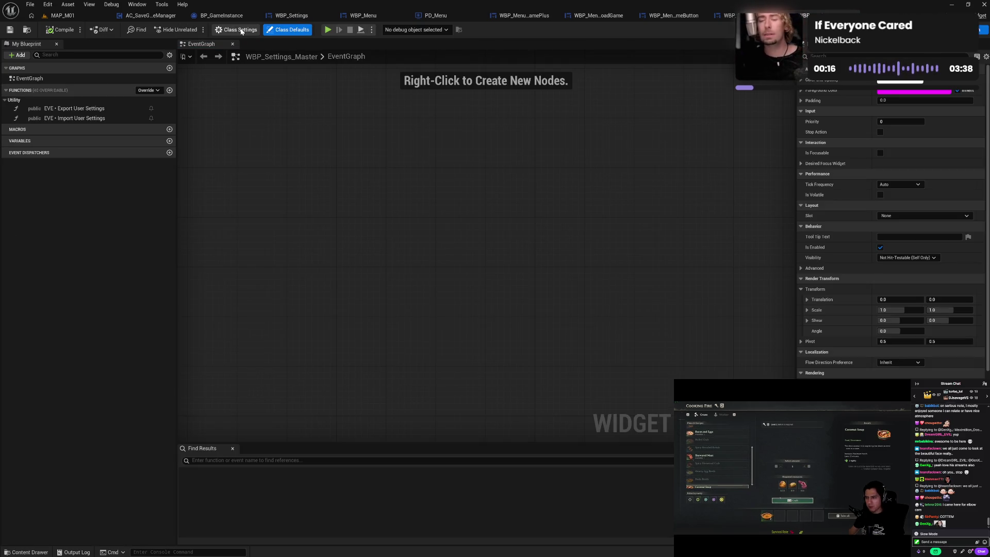
Set WBP_Settings_Master's parent class to WBP_Master in Class Settings
left_click(241, 32)
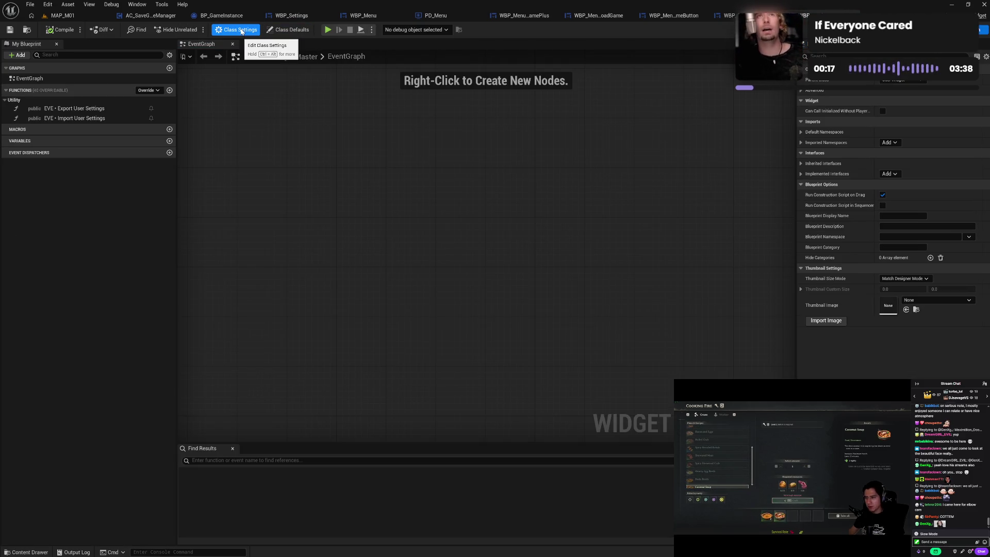
left_click(881, 82)
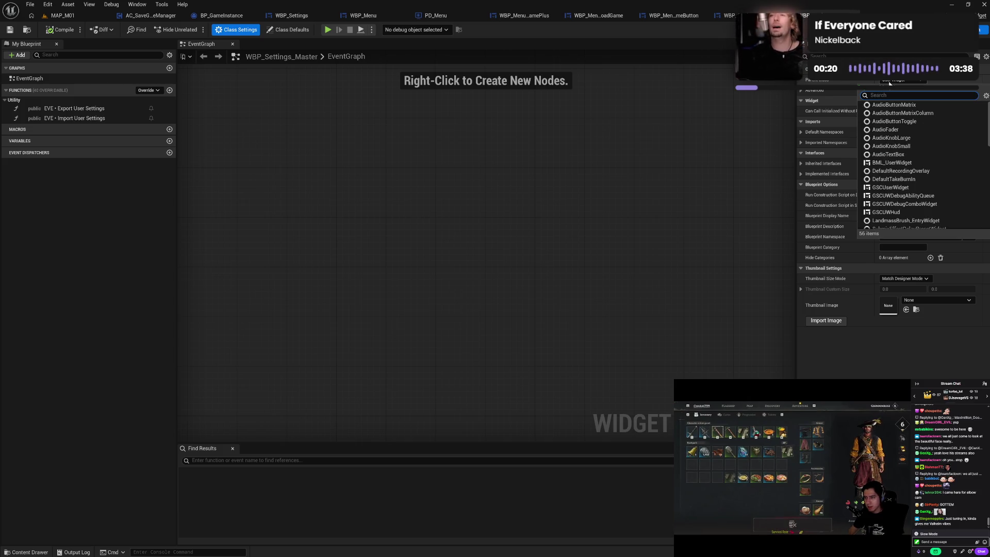
type("wbp use")
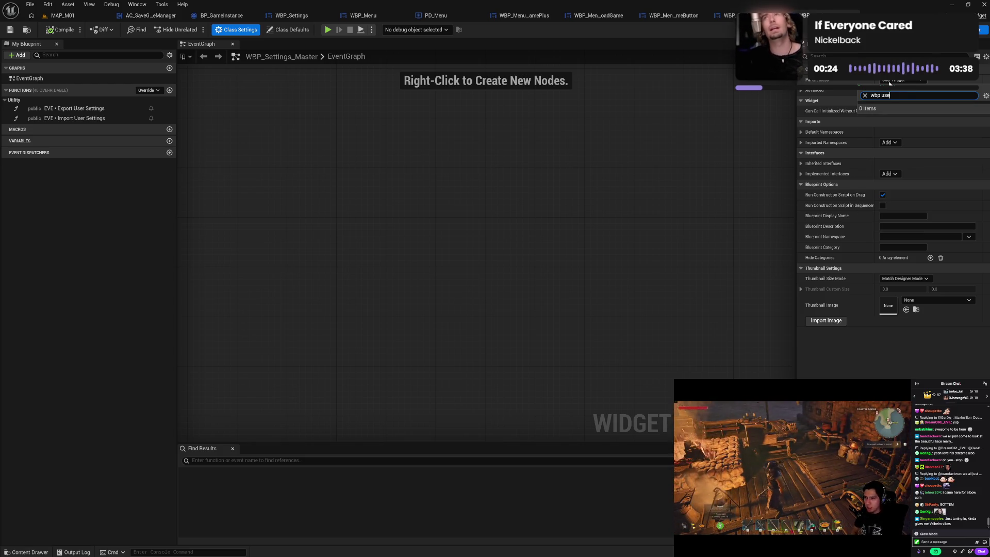
key("BackSpace")
key("BackSpace")
key("BackSpace")
type("mas")
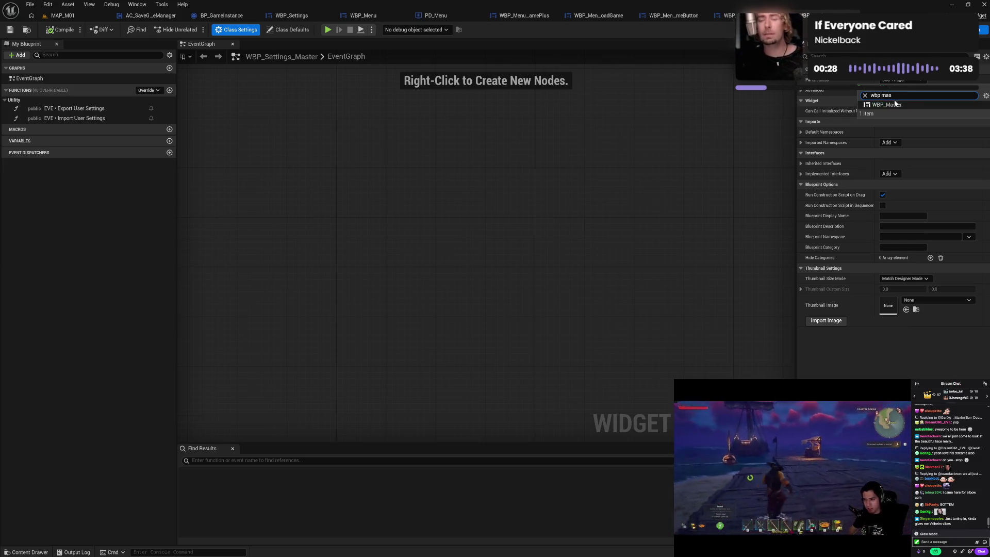
left_click(895, 104)
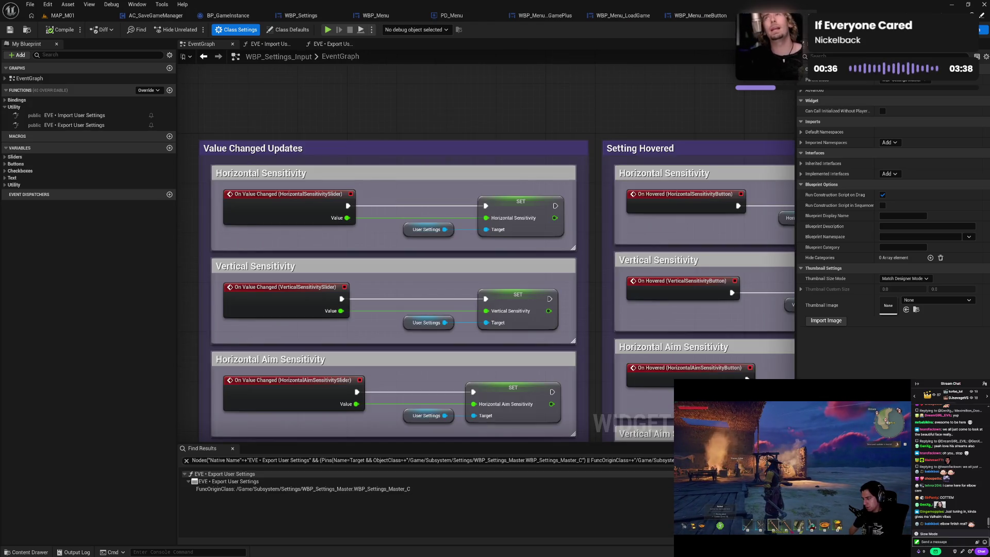
Play the game, open the LOAD GAME screen of saved missions, and close the preview
left_click(328, 31)
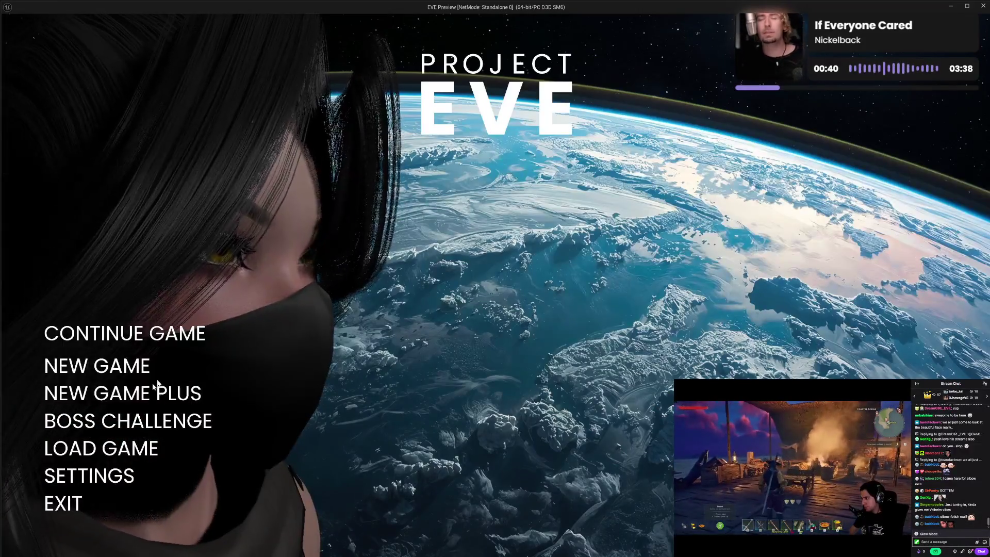
left_click(105, 441)
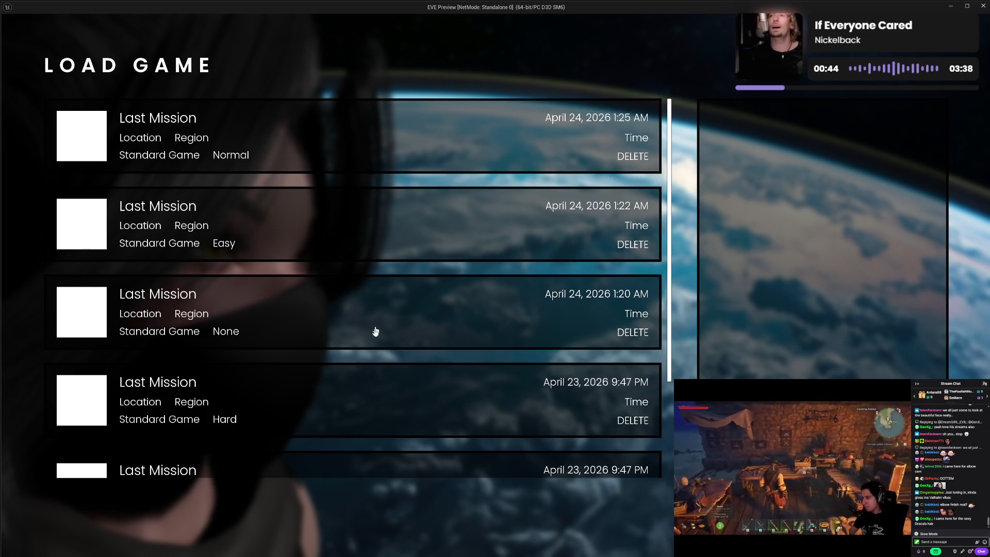
left_click(550, 312)
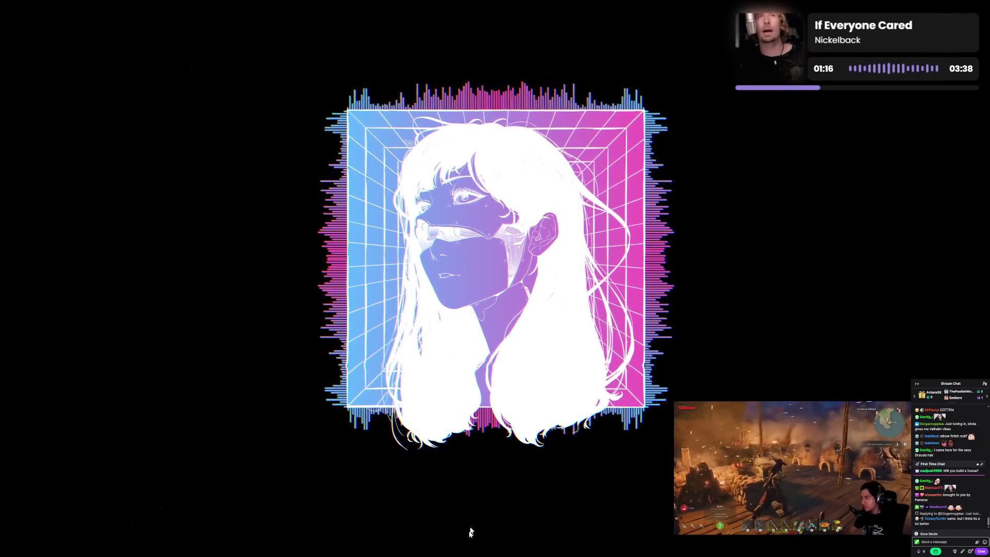
Relaunch the EVE project from the Unreal Engine library
left_click(354, 550)
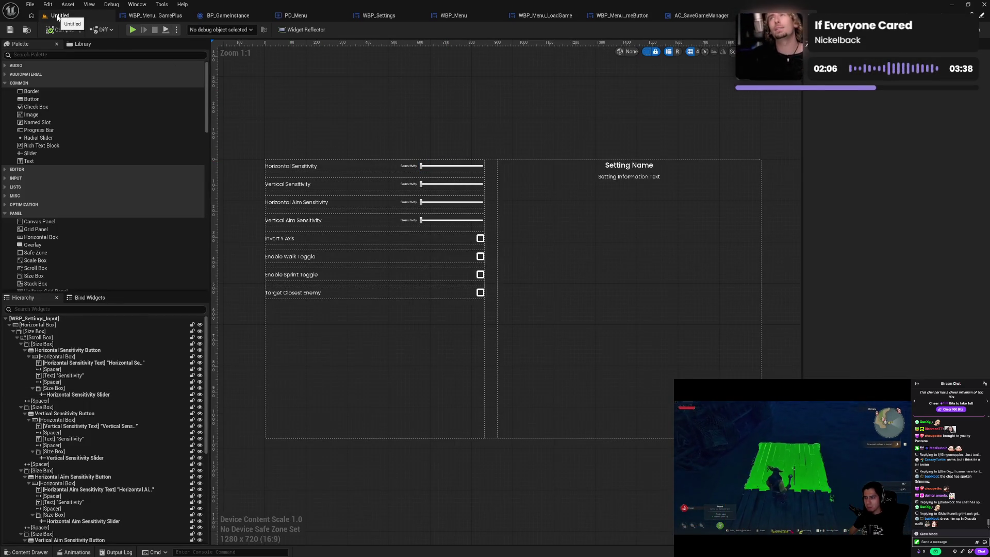
Open MAP_M01 from File > Recent Levels in the level editor
left_click(59, 17)
left_click(32, 5)
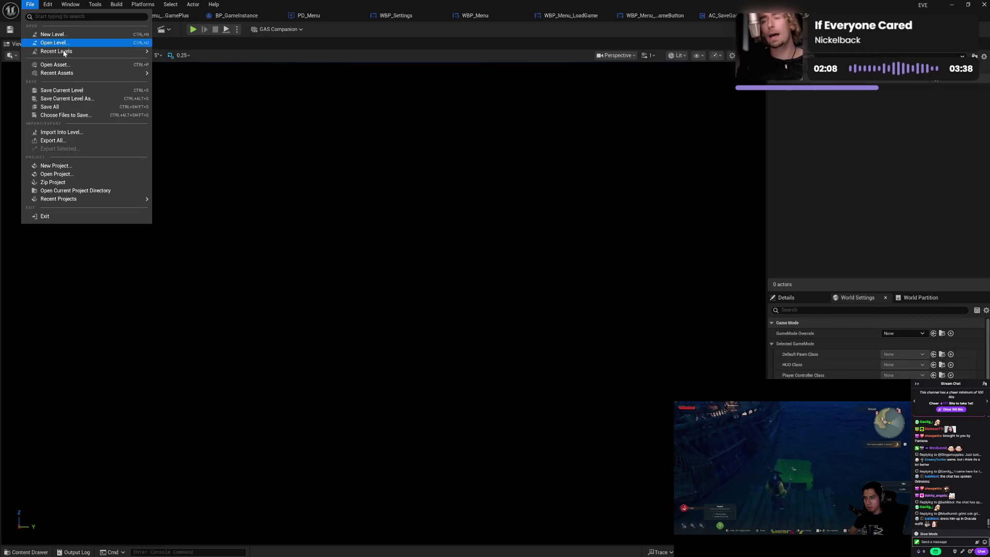
mouse_move(126, 54)
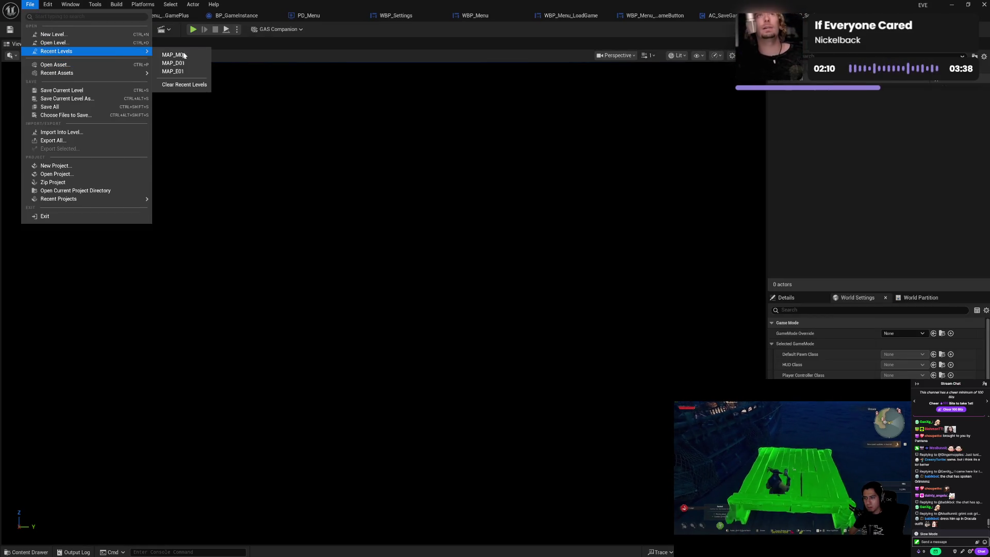
left_click(202, 51)
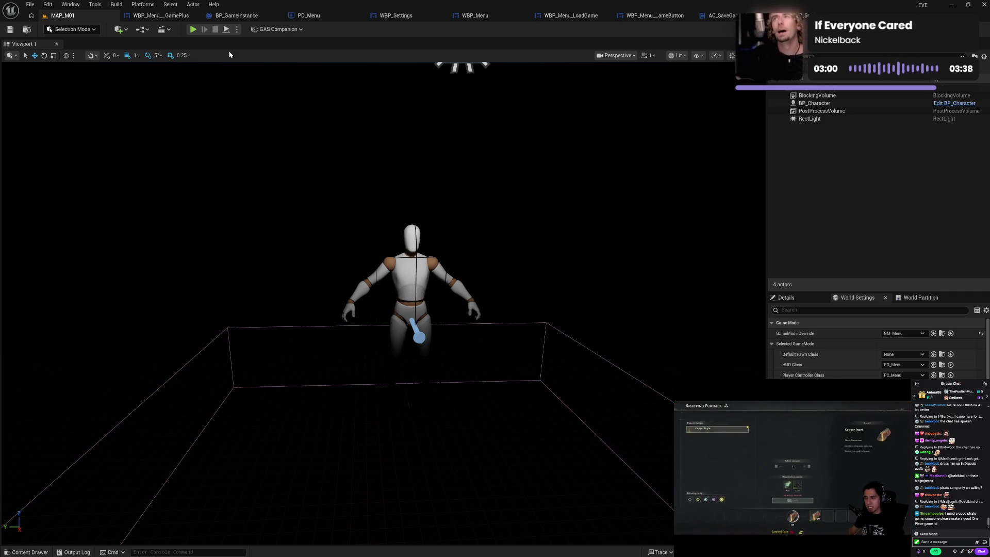
left_click(174, 16)
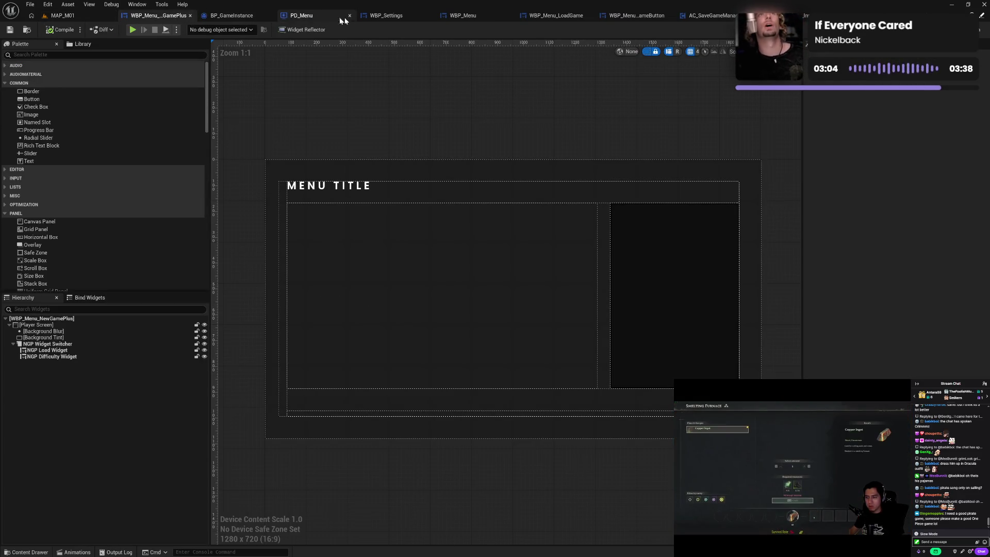
left_click(388, 15)
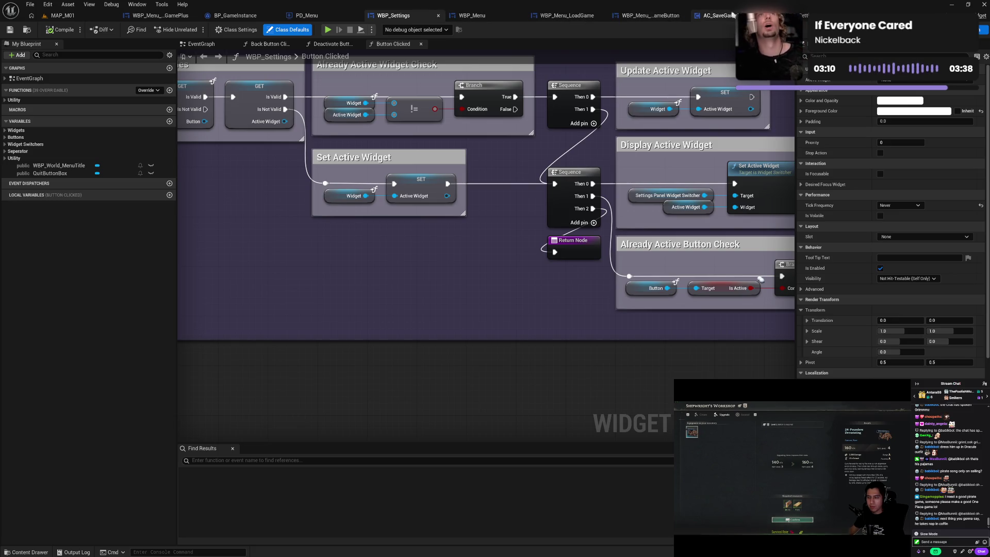
left_click(789, 15)
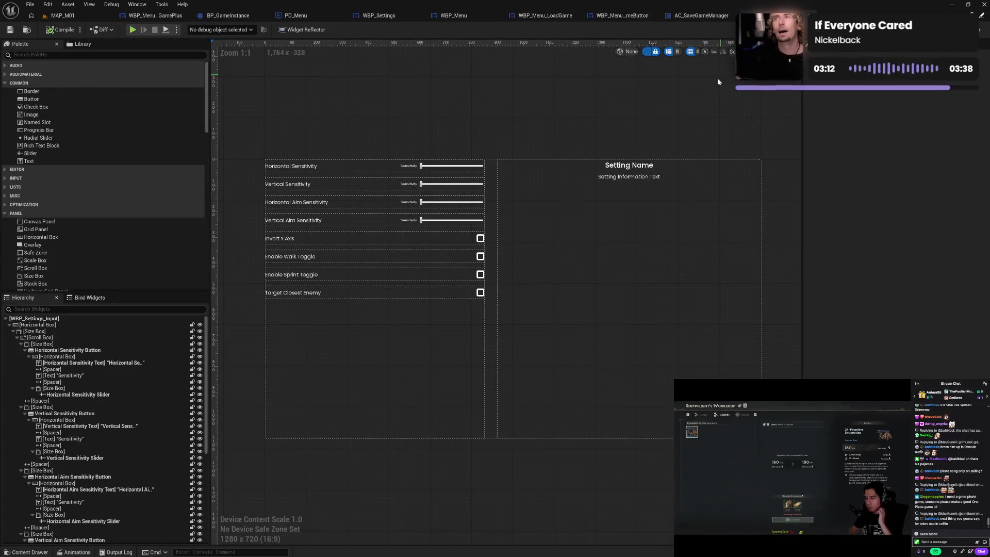
left_click(970, 30)
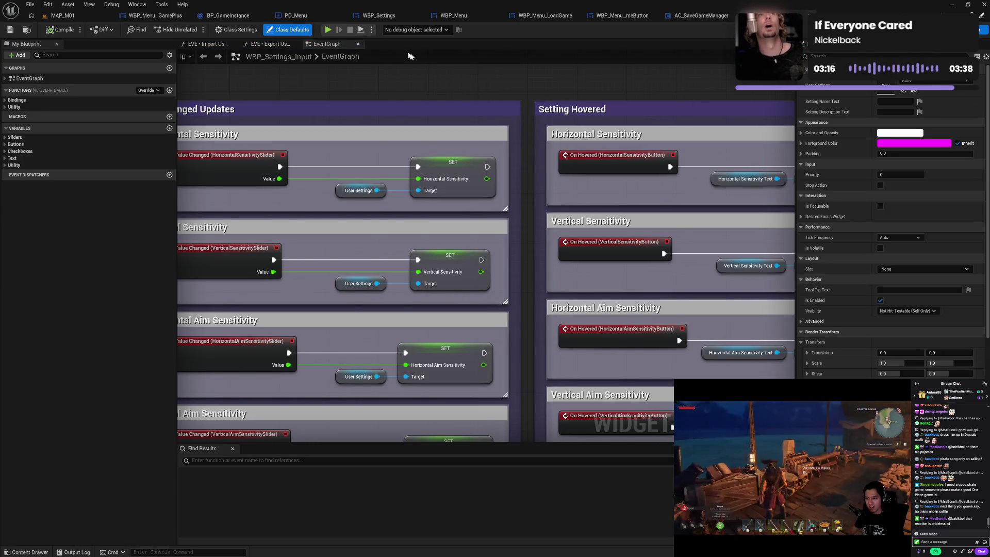
left_click(379, 15)
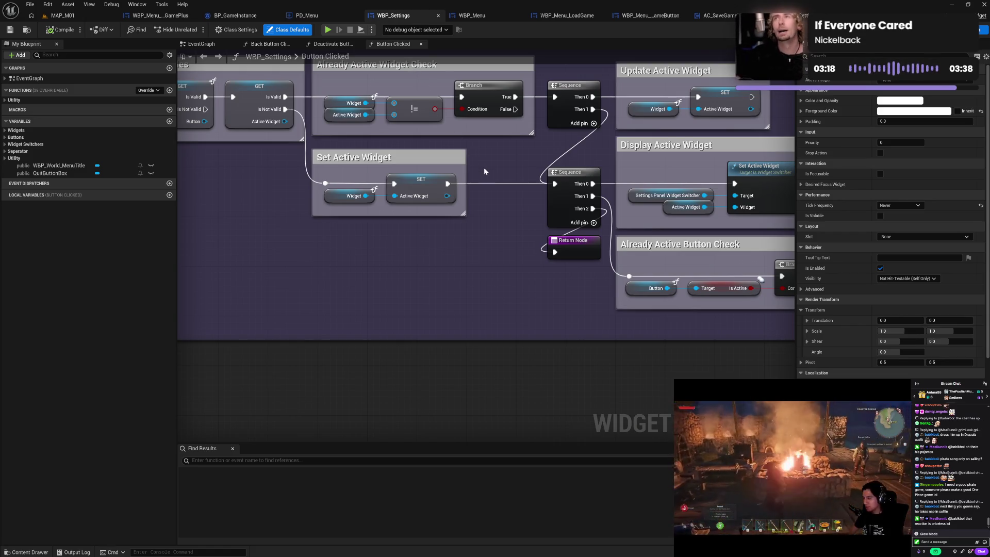
left_click_drag(484, 167, 428, 215)
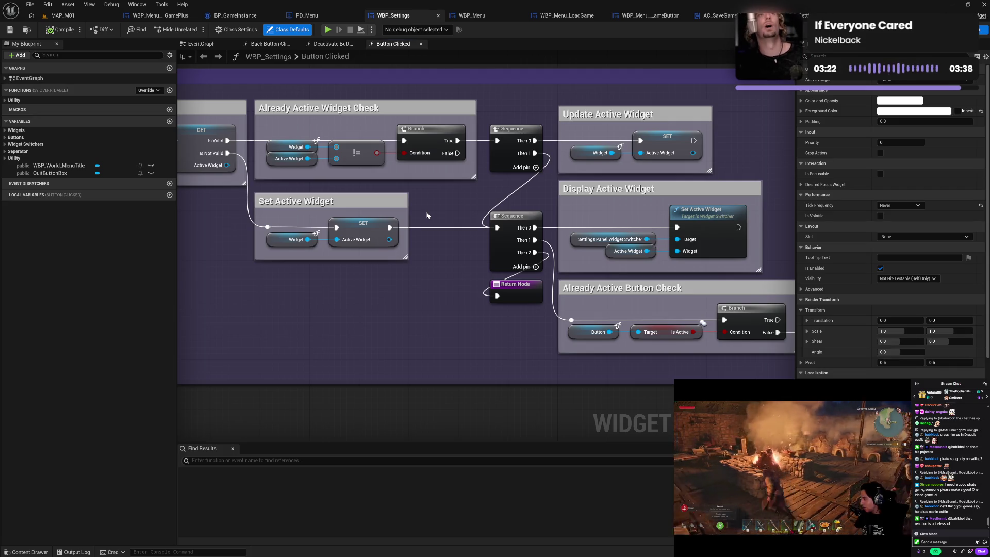
left_click_drag(583, 217, 486, 232)
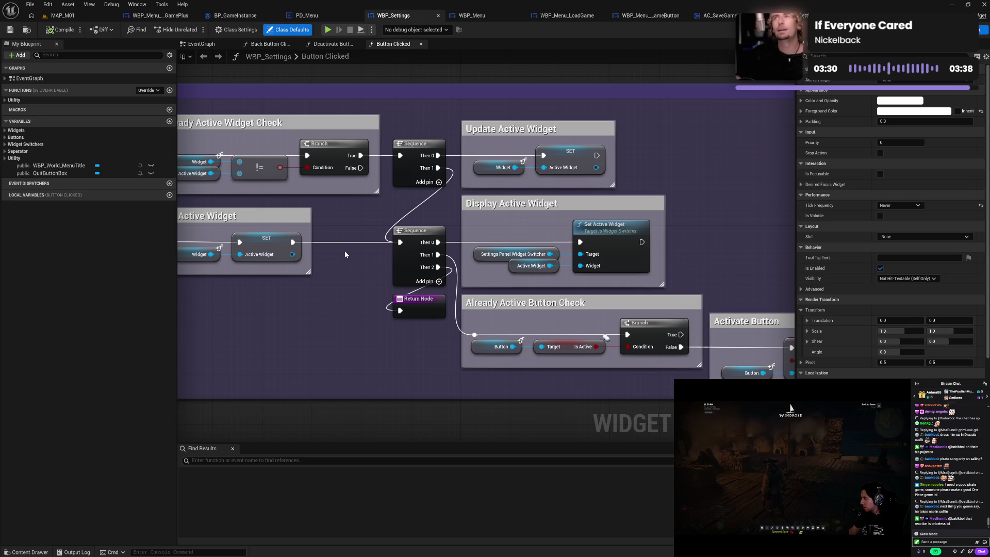
left_click_drag(715, 255, 552, 253)
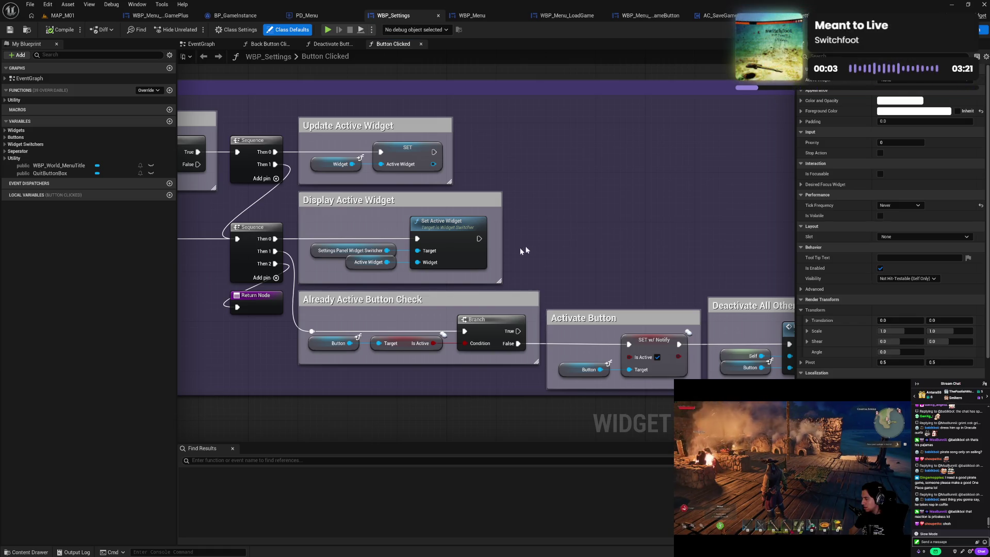
Duplicate the Active Widget getter and add an Import User Settings node wired to it
left_click(375, 264)
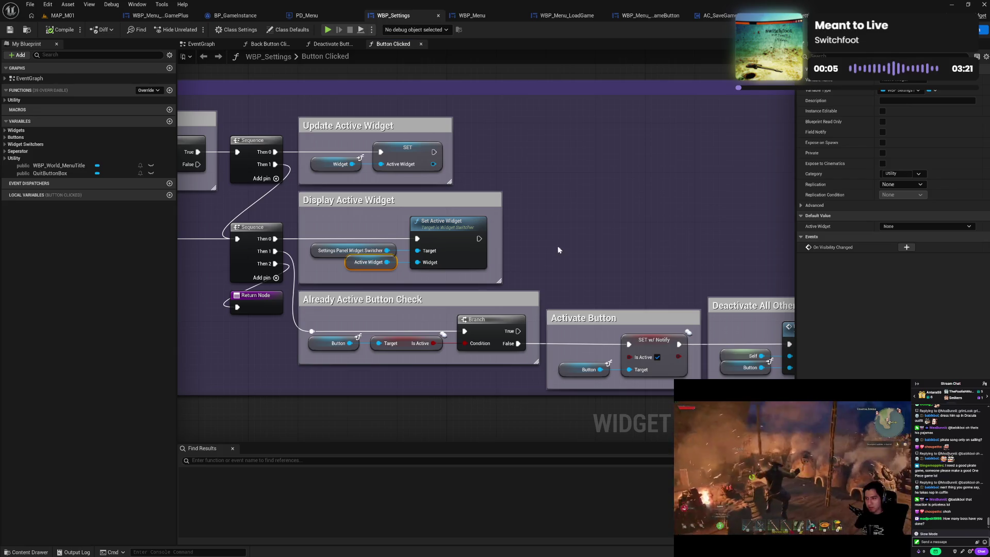
key("ctrl+v")
left_click_drag(576, 249, 597, 249)
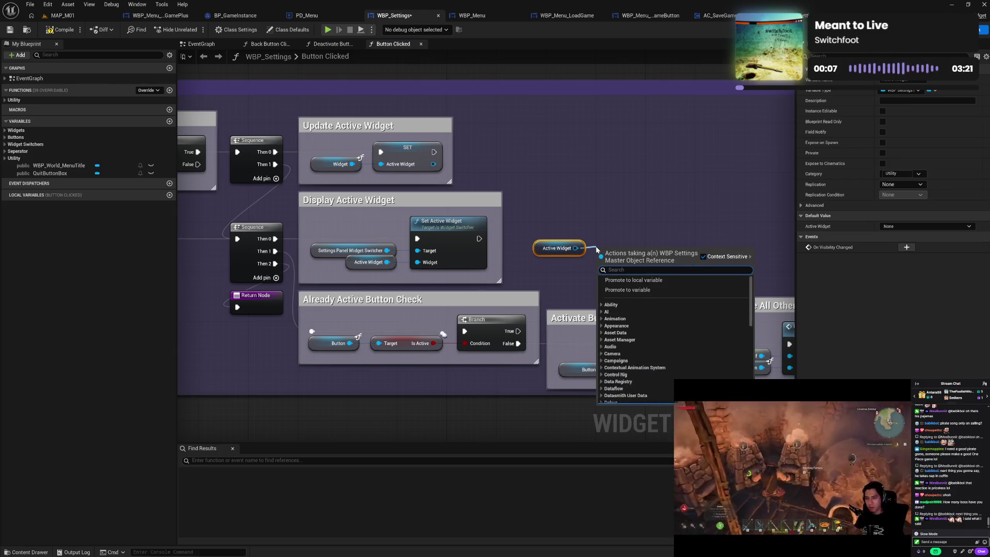
type("impo")
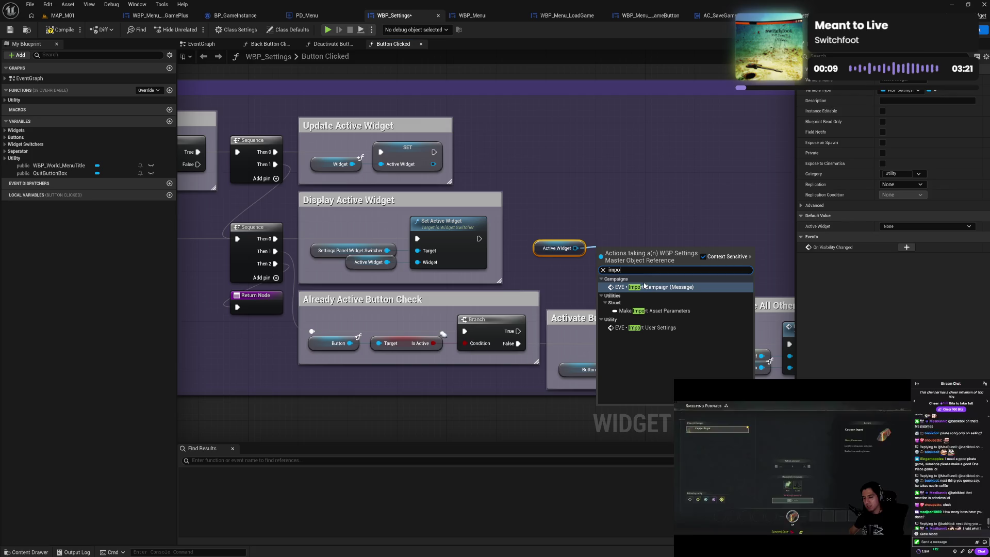
left_click(644, 327)
mouse_move(633, 270)
left_mouse_down()
mouse_move(627, 235)
mouse_move(598, 238)
mouse_move(618, 230)
left_mouse_up()
Chain Set Active Widget's execution into Import User Settings and reposition those nodes
mouse_move(478, 239)
left_mouse_down()
mouse_move(599, 233)
mouse_move(604, 221)
left_mouse_up()
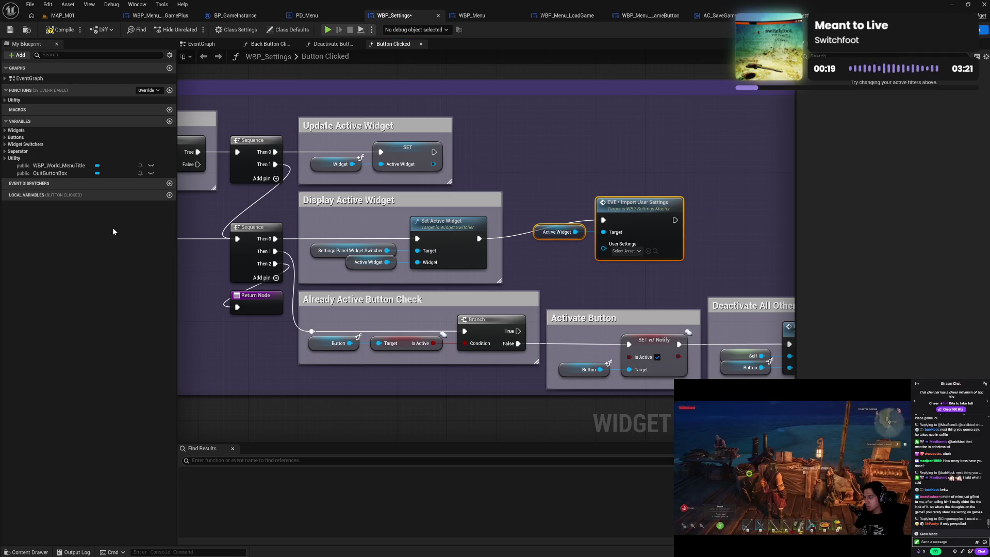
left_click(5, 131)
left_click(5, 131)
left_click(5, 158)
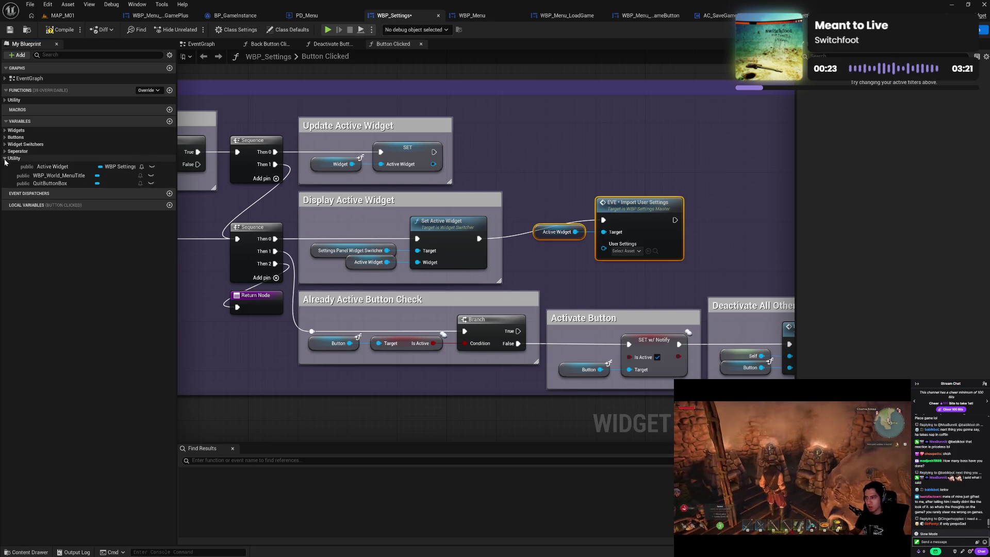
left_click(5, 162)
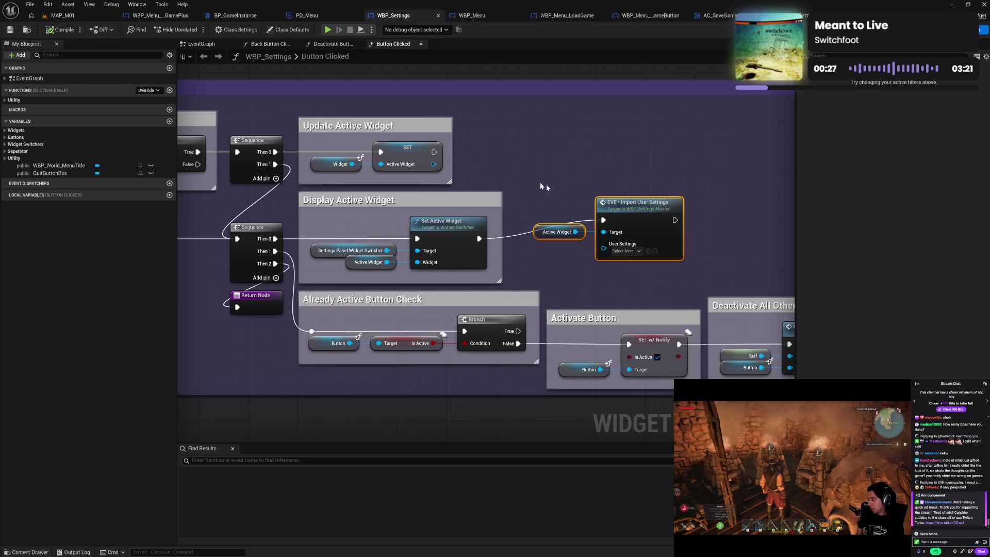
left_click_drag(629, 242, 728, 212)
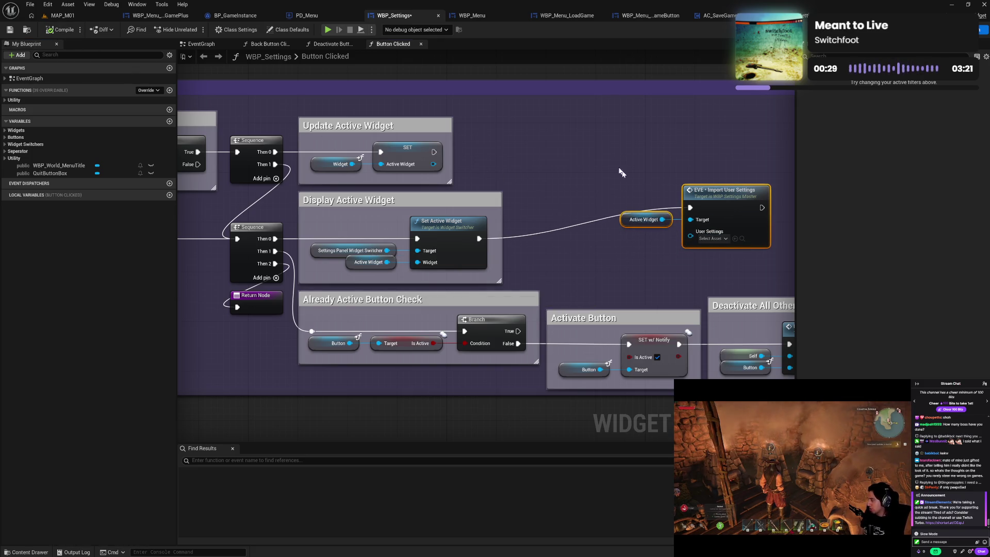
Add Get Save Game Manager and Get User Settings, feeding User Settings into Import User Settings
right_click(565, 138)
type("g")
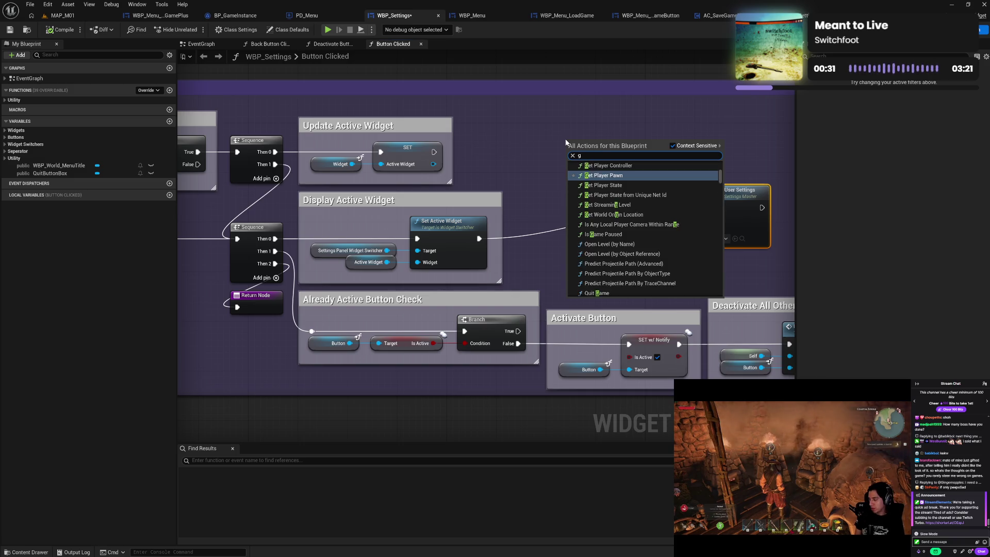
type("et save")
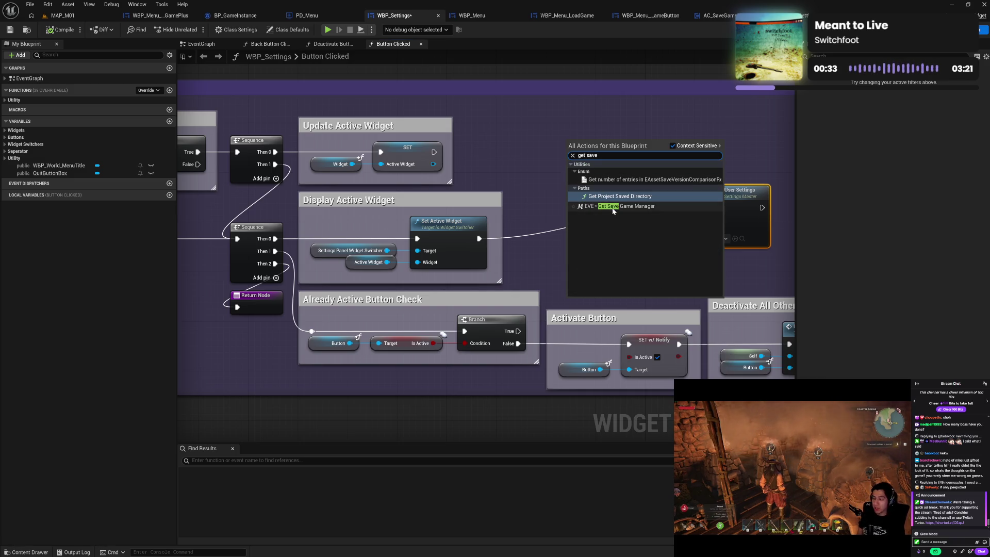
left_click(623, 207)
left_click_drag(651, 151, 674, 157)
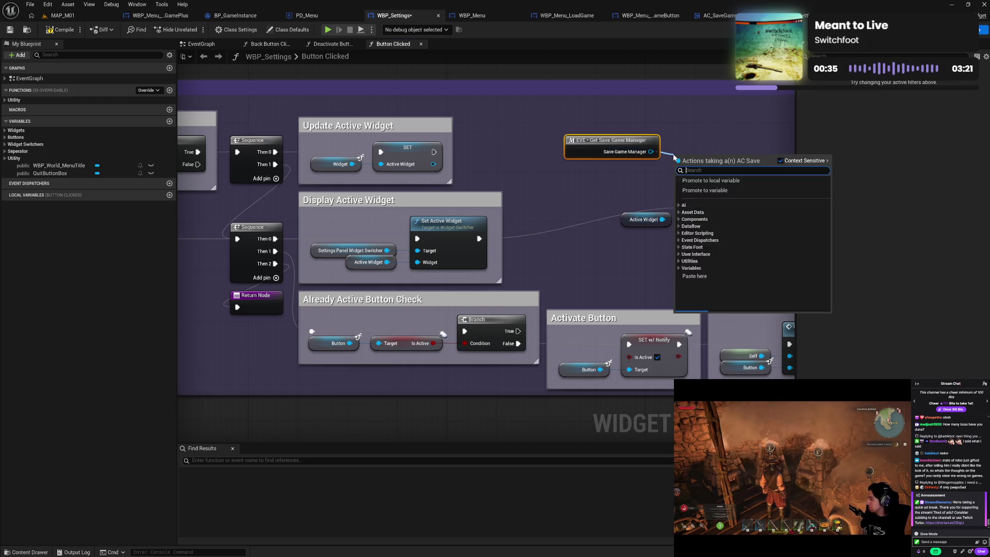
type("get sett")
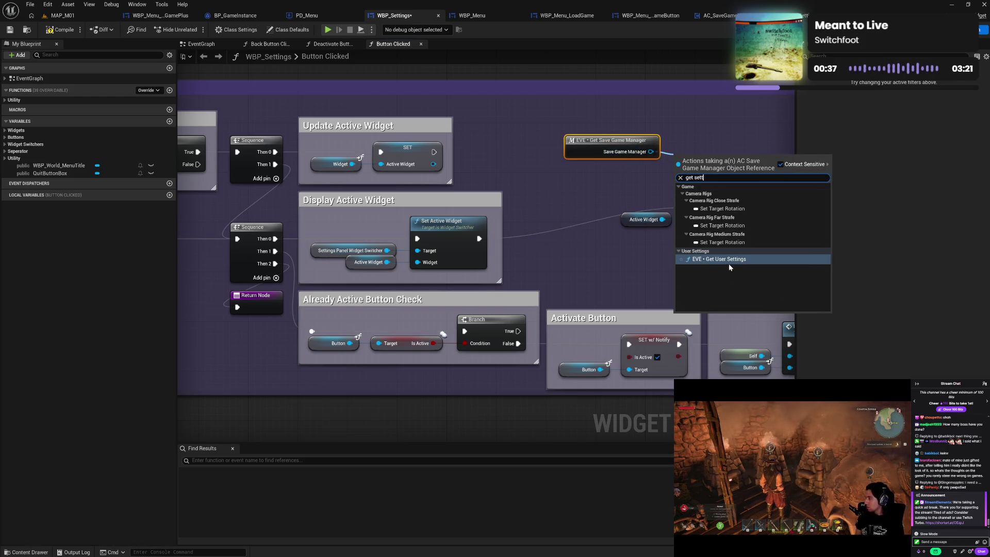
left_click(729, 260)
left_click_drag(720, 244, 608, 231)
left_click_drag(588, 148, 588, 110)
mouse_move(642, 138)
left_mouse_down()
mouse_move(596, 225)
mouse_move(566, 128)
left_mouse_up()
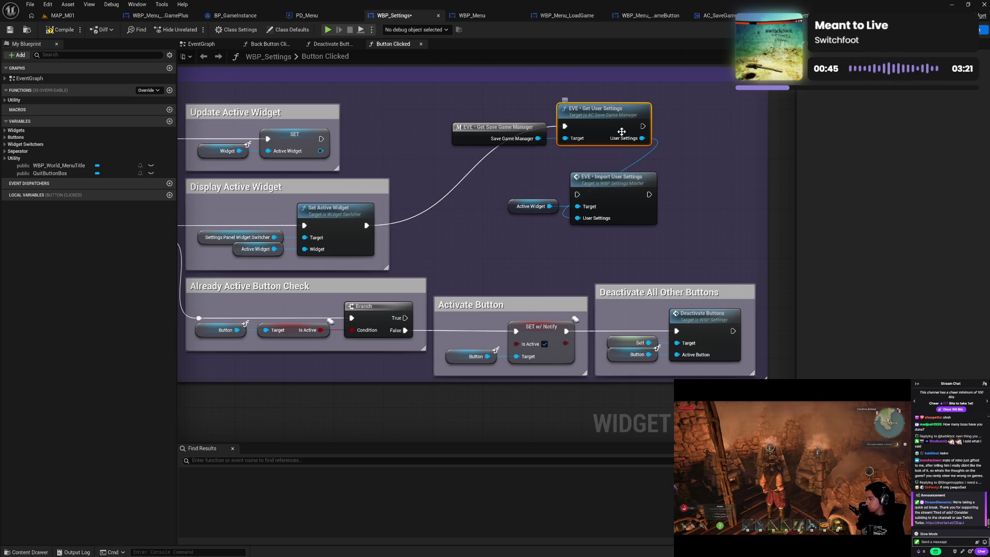
mouse_move(643, 125)
left_mouse_down()
mouse_move(653, 147)
mouse_move(589, 176)
mouse_move(578, 195)
left_mouse_up()
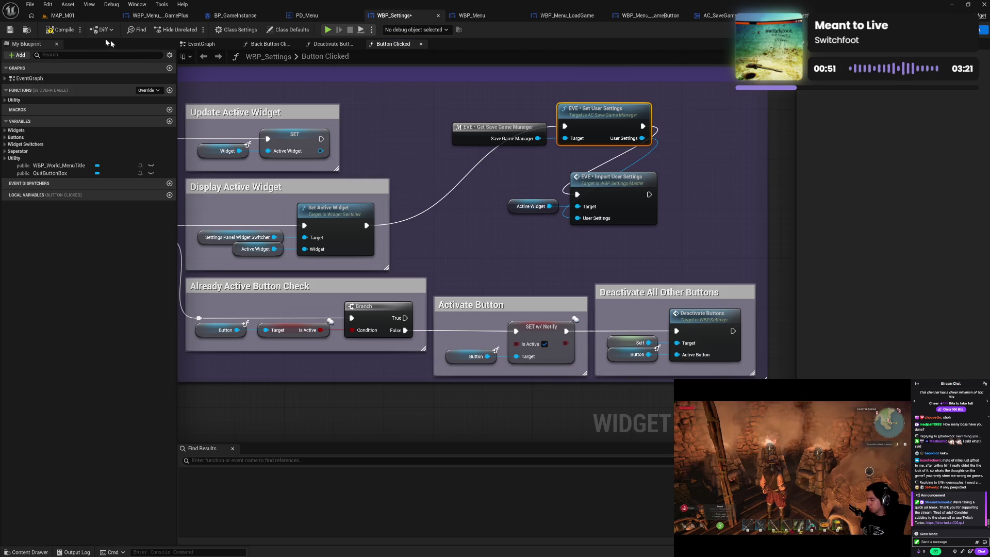
Play-test standalone: view the Load Game screen and the Settings Input category, then exit
left_click(328, 29)
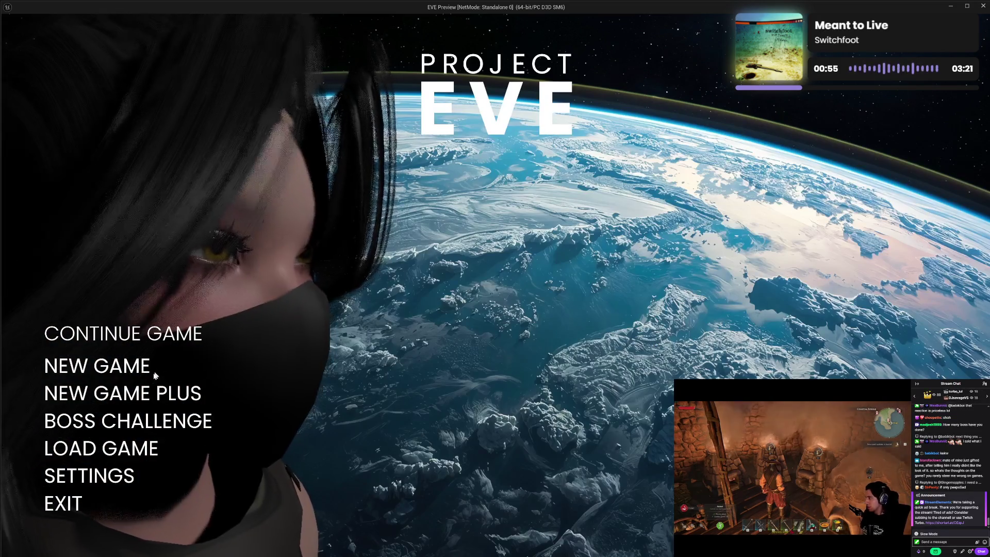
left_click(127, 447)
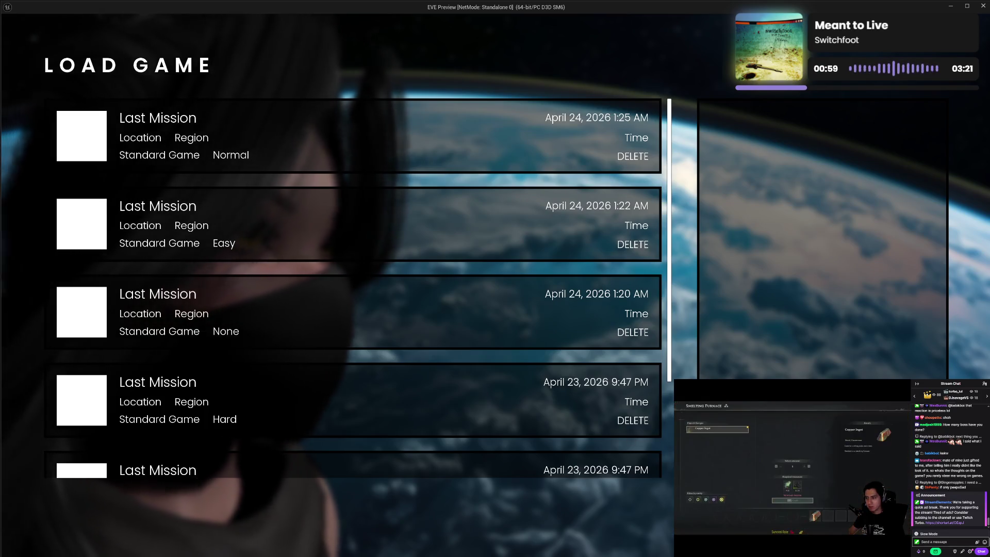
key("Escape")
left_click(110, 480)
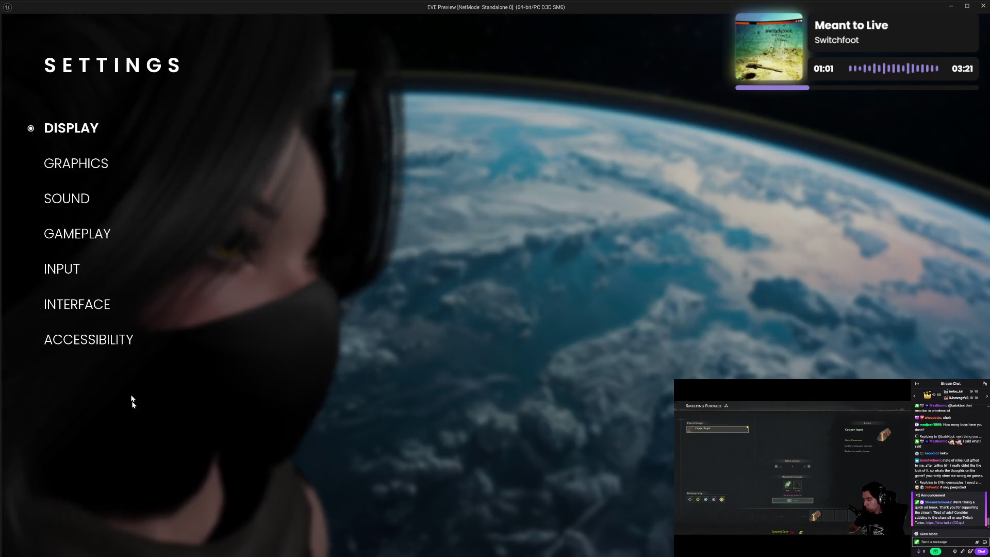
left_click(62, 270)
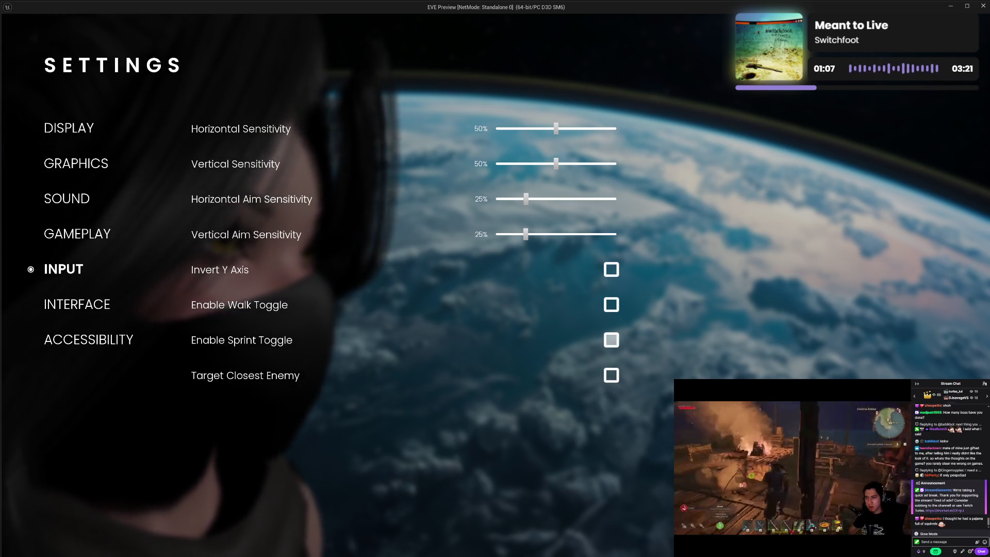
key("Escape")
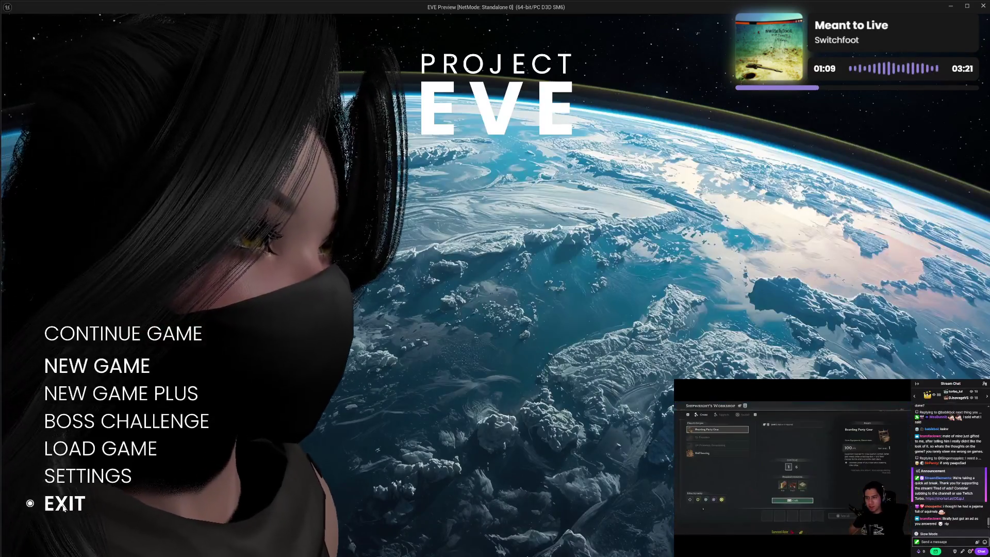
left_click(78, 504)
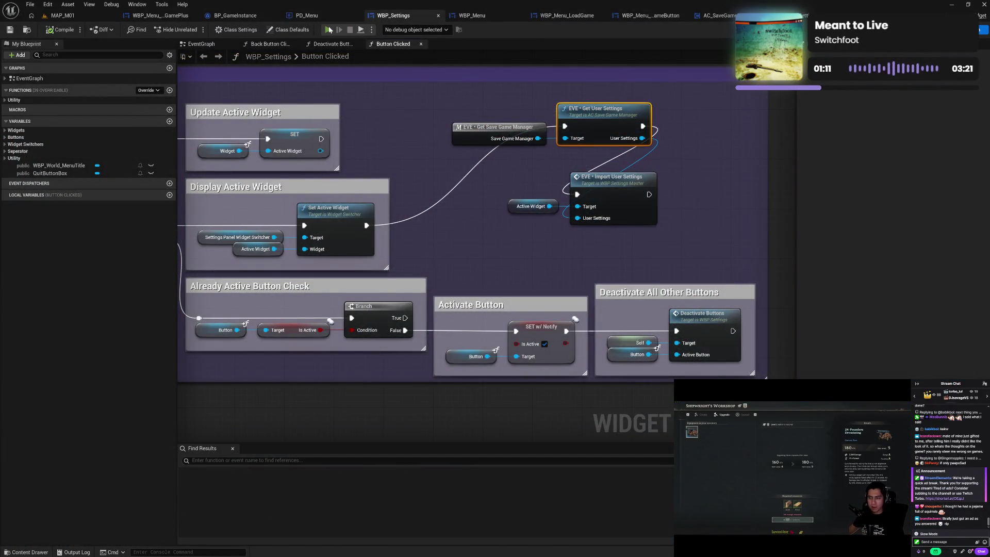
Relaunch the game, turn off Enable Sprint Toggle under Settings > Input, then exit to the editor
key("alt+p")
left_click(78, 473)
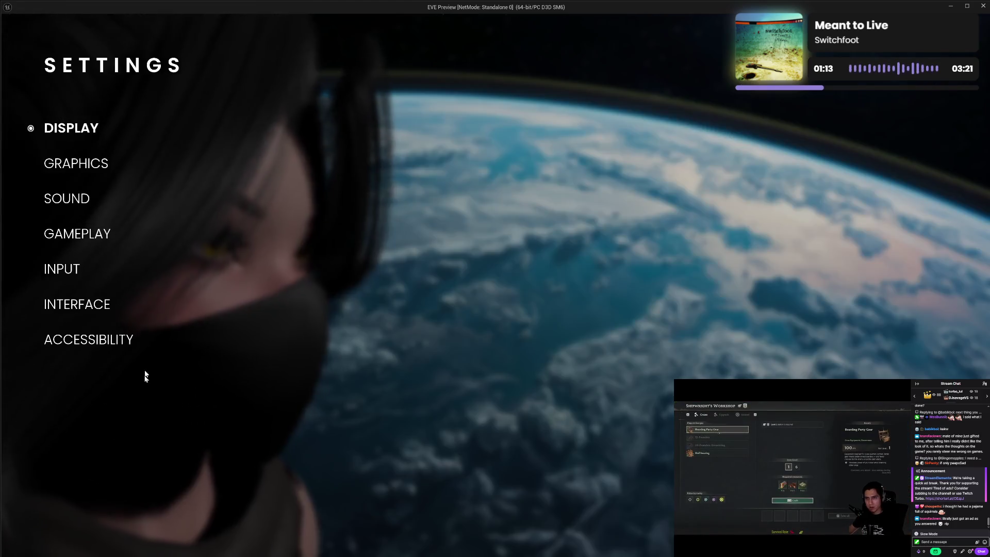
left_click(67, 268)
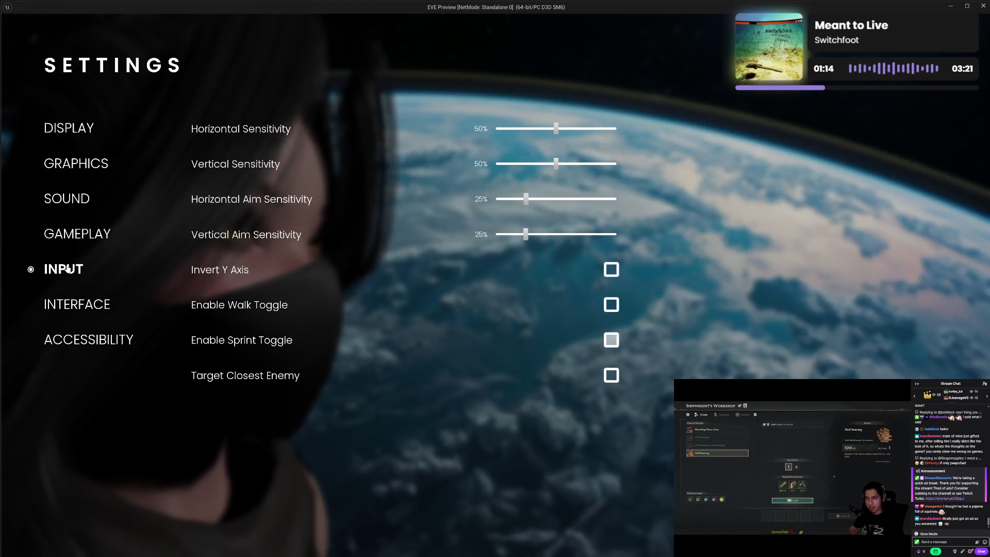
left_click(613, 343)
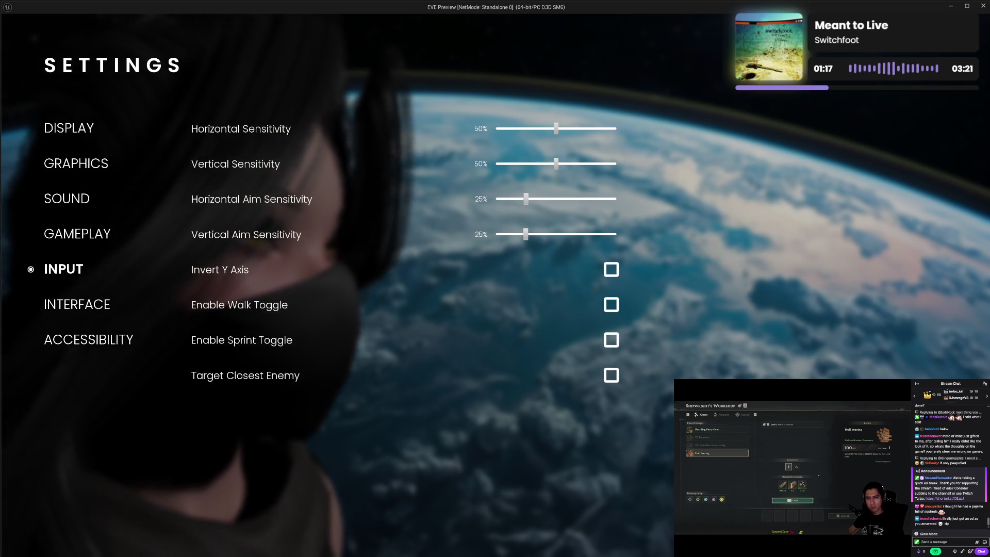
key("Escape")
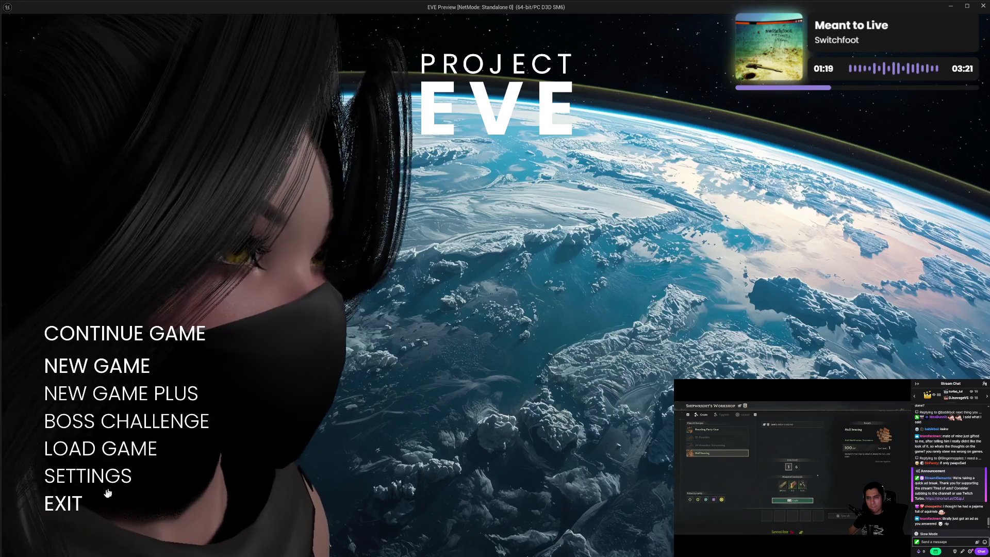
left_click(77, 500)
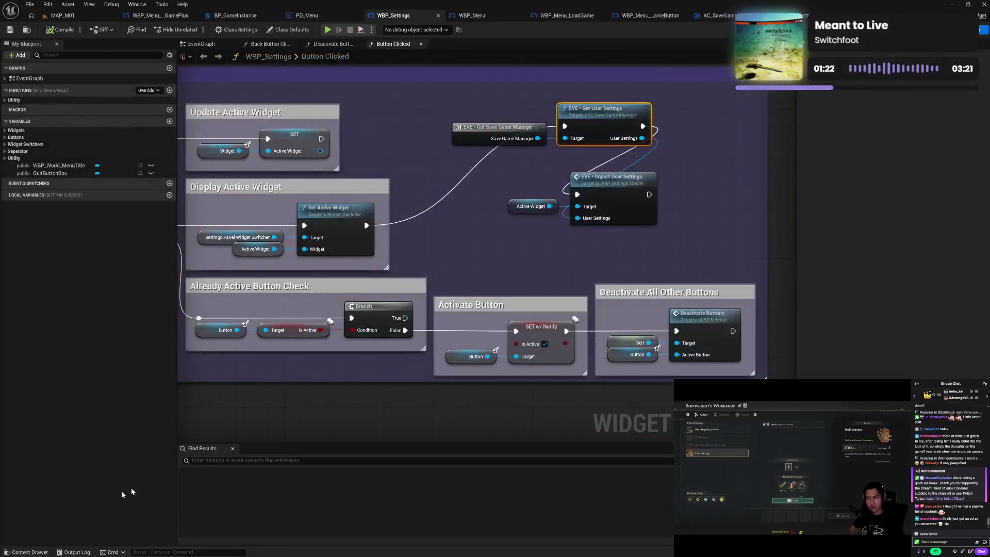
Line up the Active Widget and Import User Settings nodes beside Get User Settings
left_click(521, 271)
left_click_drag(523, 175, 582, 216)
mouse_move(635, 182)
left_mouse_down()
mouse_move(746, 151)
mouse_move(769, 121)
left_mouse_up()
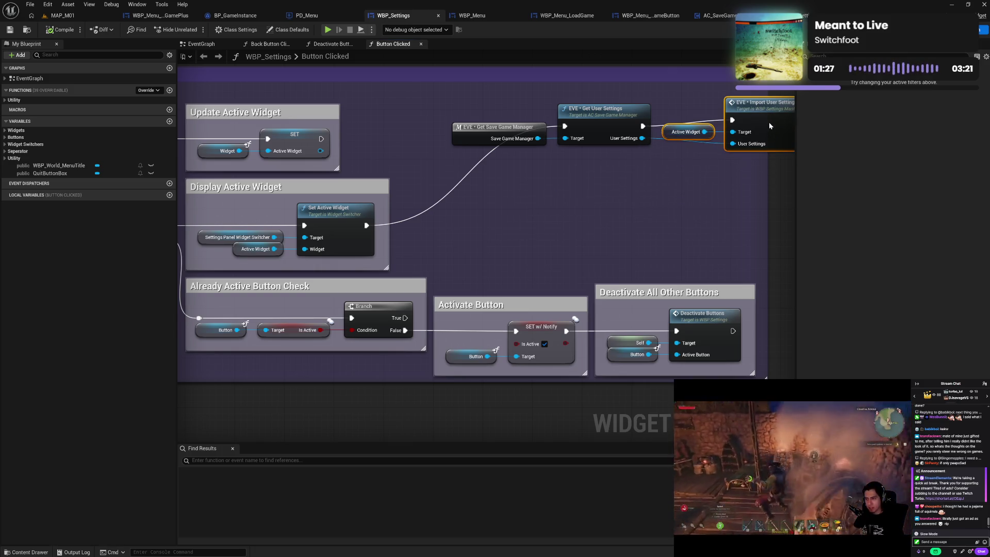
left_click(722, 153)
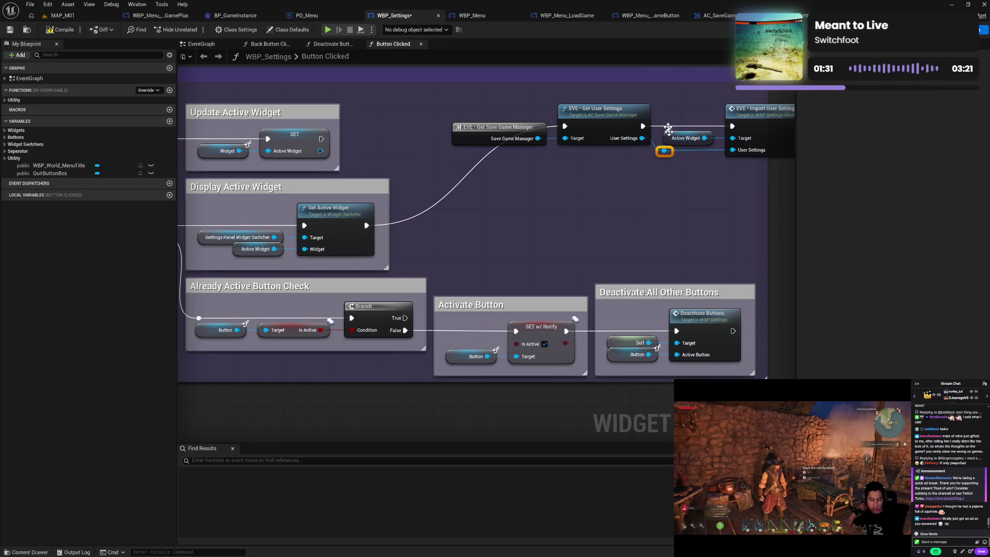
Move all four user-settings nodes down together and wrap them in a comment box
left_click_drag(753, 169, 738, 177)
left_click_drag(490, 105, 766, 171)
left_click_drag(591, 121, 600, 199)
left_click_drag(632, 163, 600, 140)
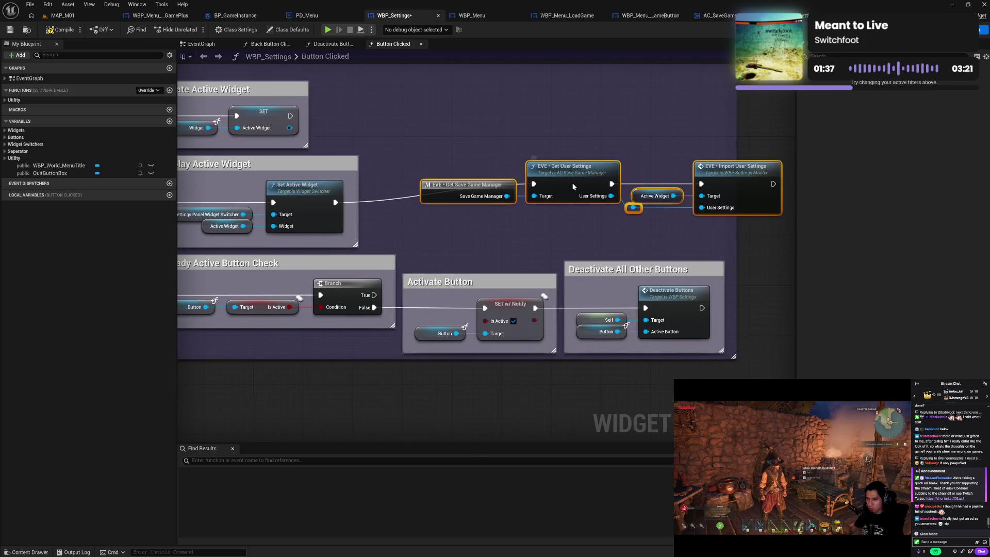
left_click_drag(574, 187, 571, 201)
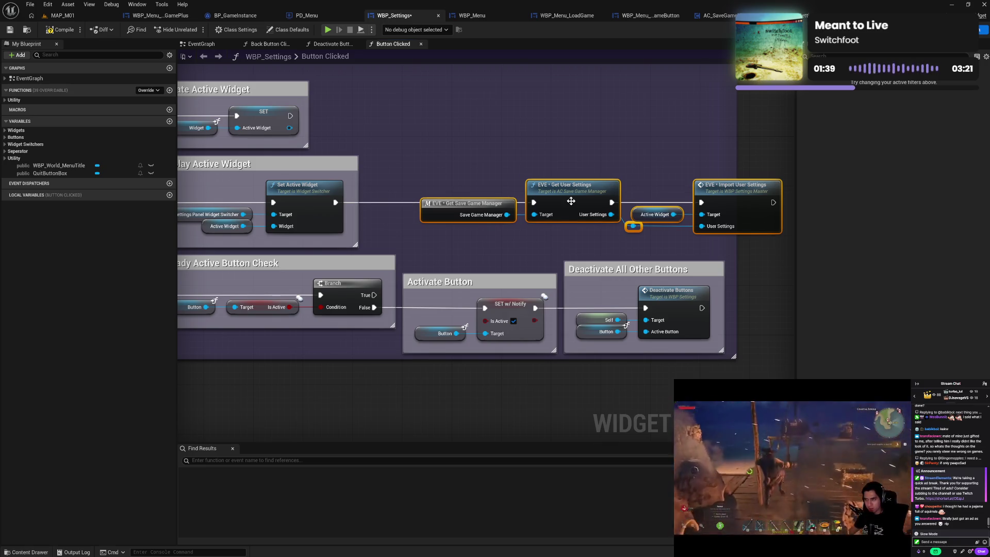
key("c")
type("Send User Settings")
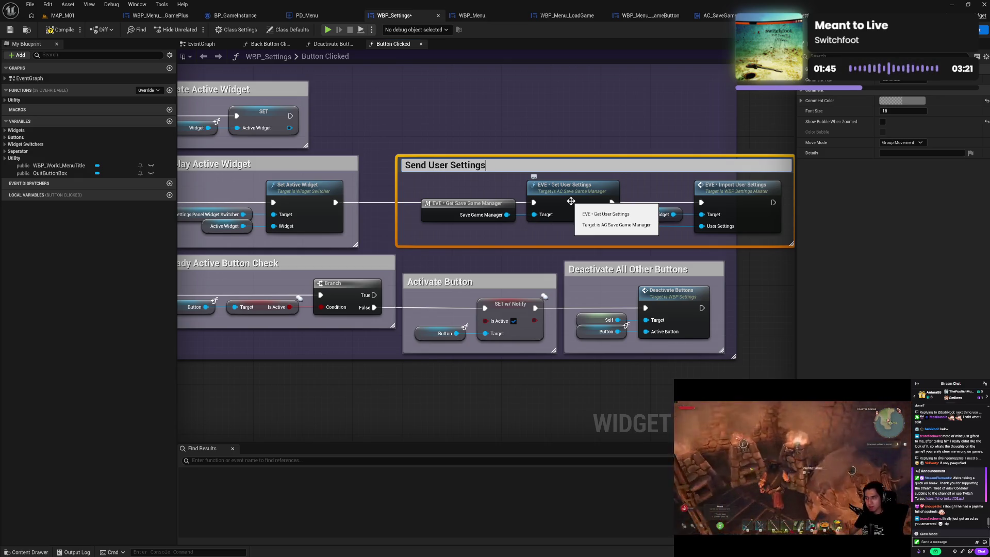
Title the comment 'Send User Settings', fit it around its nodes, and colour it white
key("Return")
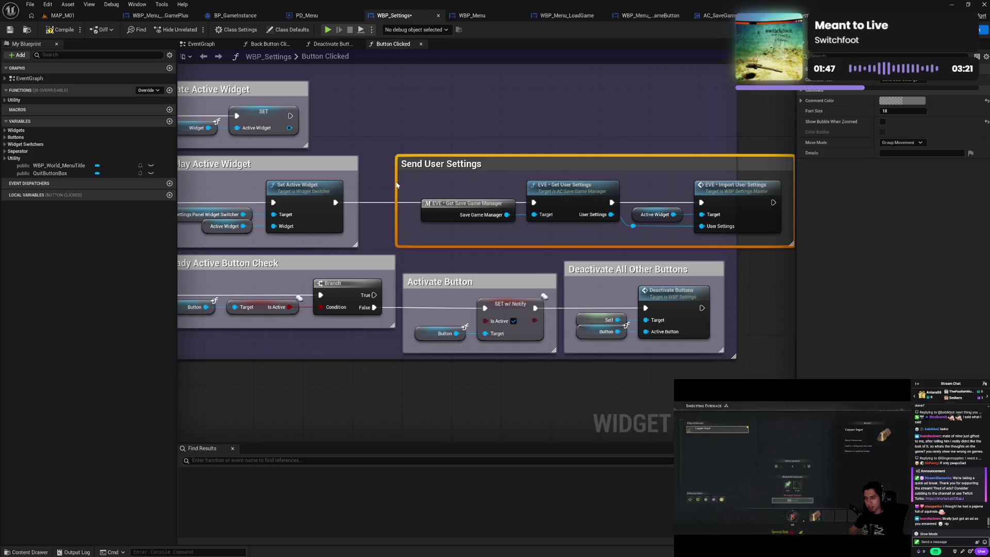
mouse_move(400, 188)
left_mouse_down()
mouse_move(411, 192)
mouse_move(424, 168)
mouse_move(405, 167)
mouse_move(673, 227)
left_mouse_up()
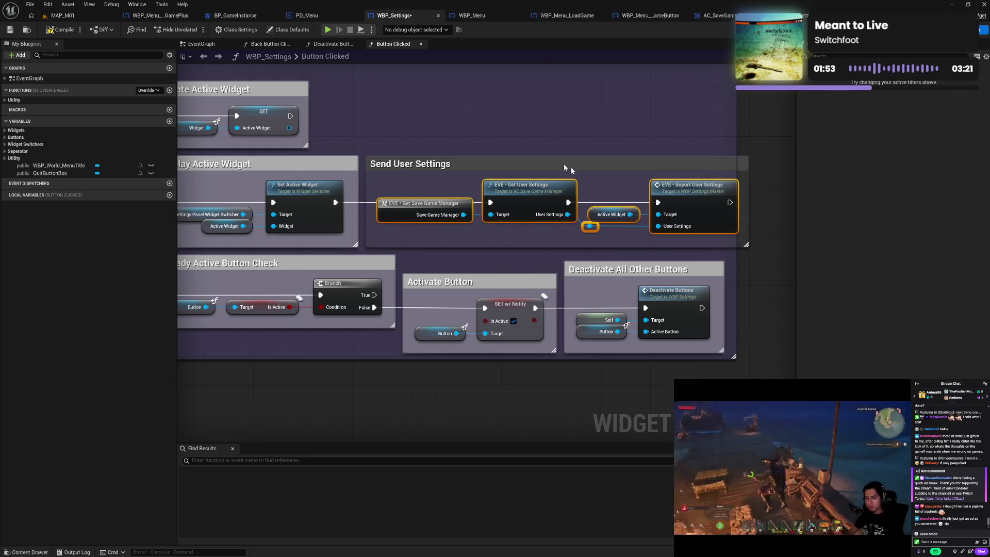
left_click(507, 124)
left_click(453, 163)
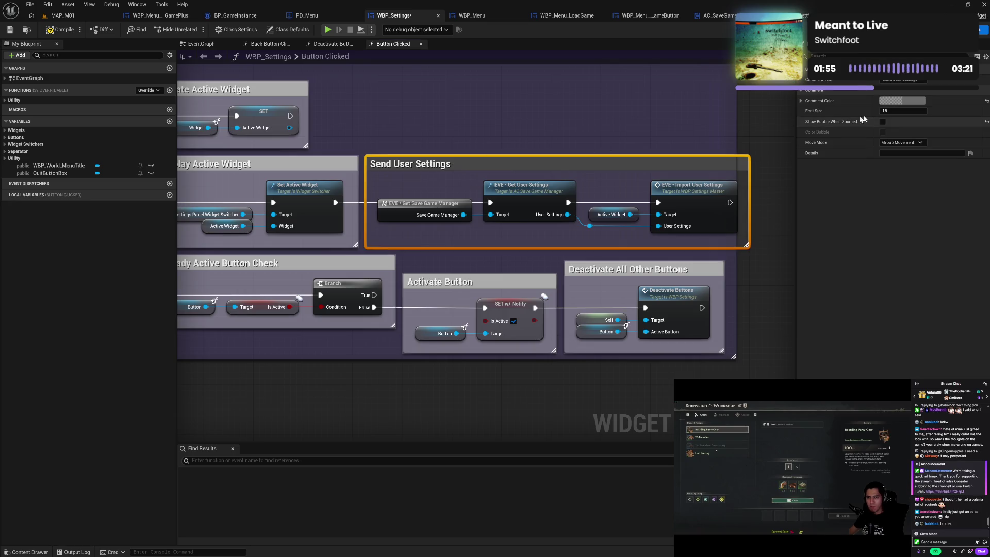
left_click(889, 103)
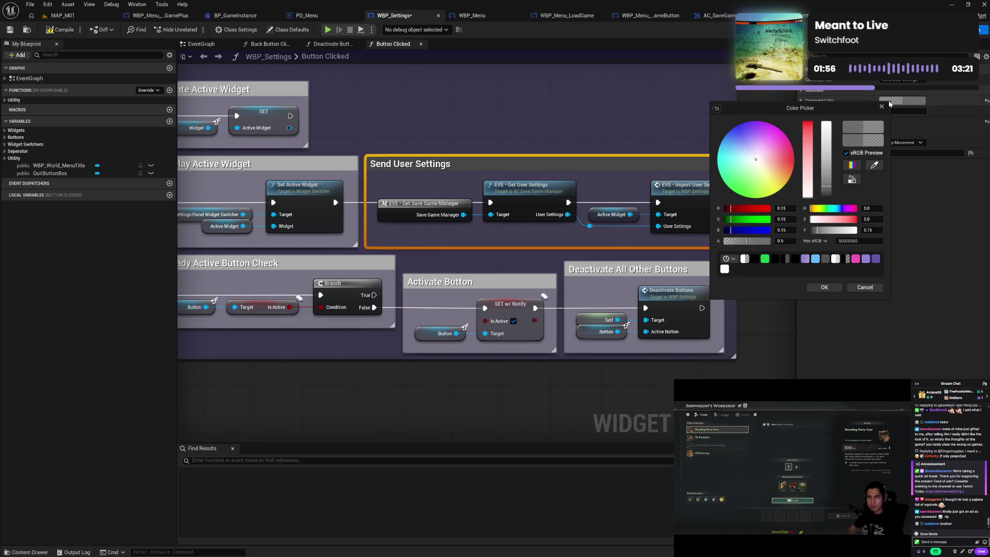
left_click(725, 269)
left_click(824, 288)
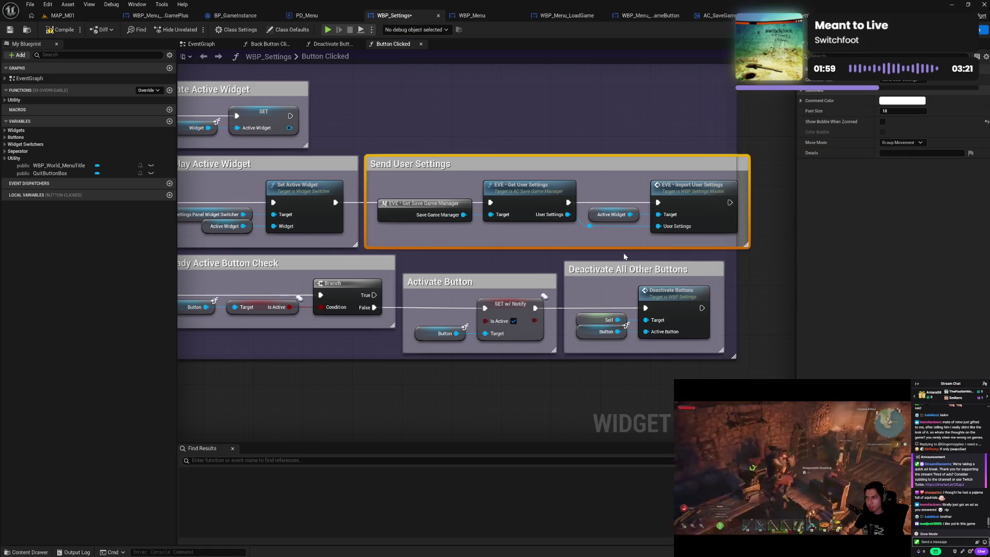
mouse_move(734, 262)
left_mouse_down()
mouse_move(759, 263)
mouse_move(757, 271)
left_mouse_up()
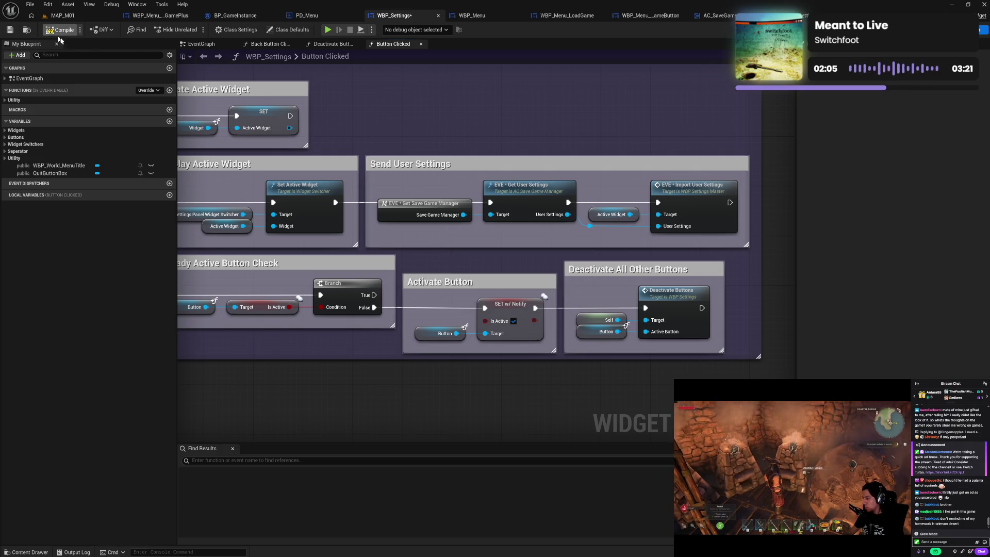
Pan the graph over to the Sequence nodes and launch the game preview
left_click_drag(424, 122, 638, 131)
left_click_drag(489, 154, 587, 153)
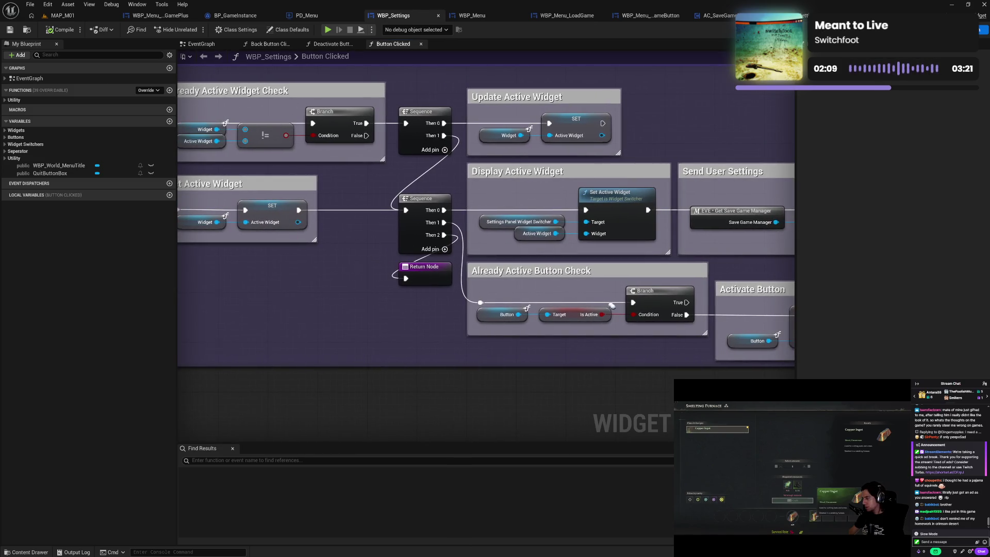
mouse_move(639, 237)
left_mouse_down()
mouse_move(696, 243)
mouse_move(361, 278)
mouse_move(458, 268)
mouse_move(259, 256)
left_mouse_up()
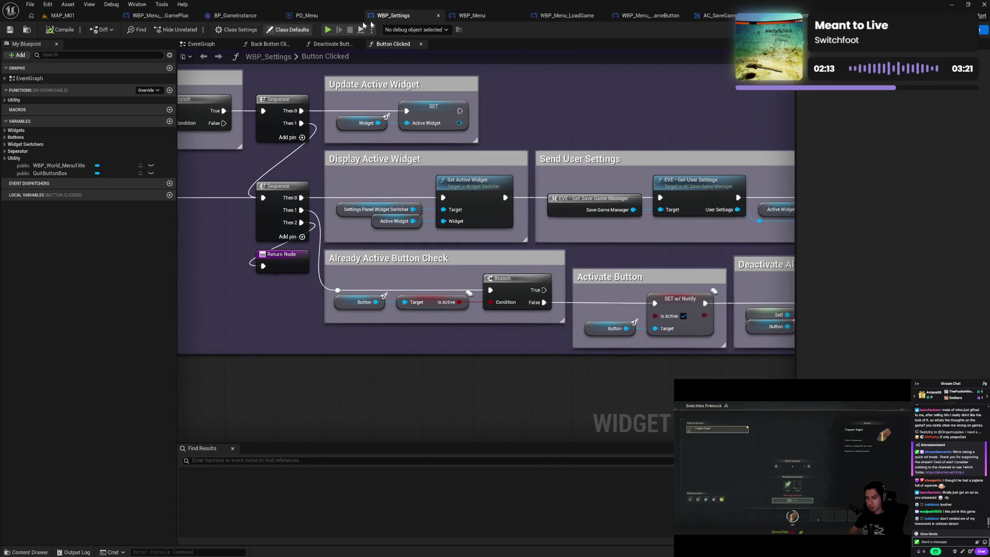
left_click(328, 30)
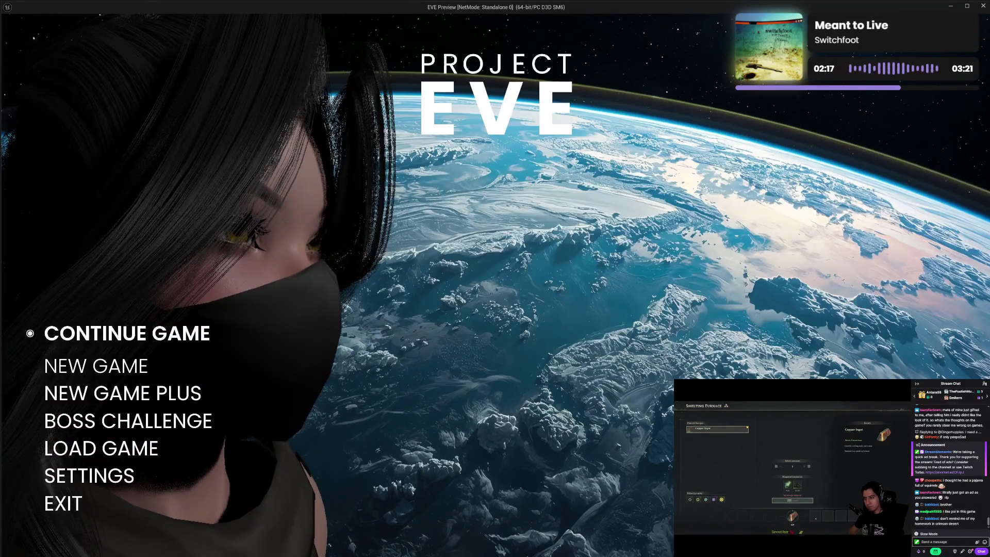
Continue the game, view the in-game settings page, and quit to the main menu
left_click(142, 336)
key("Tab")
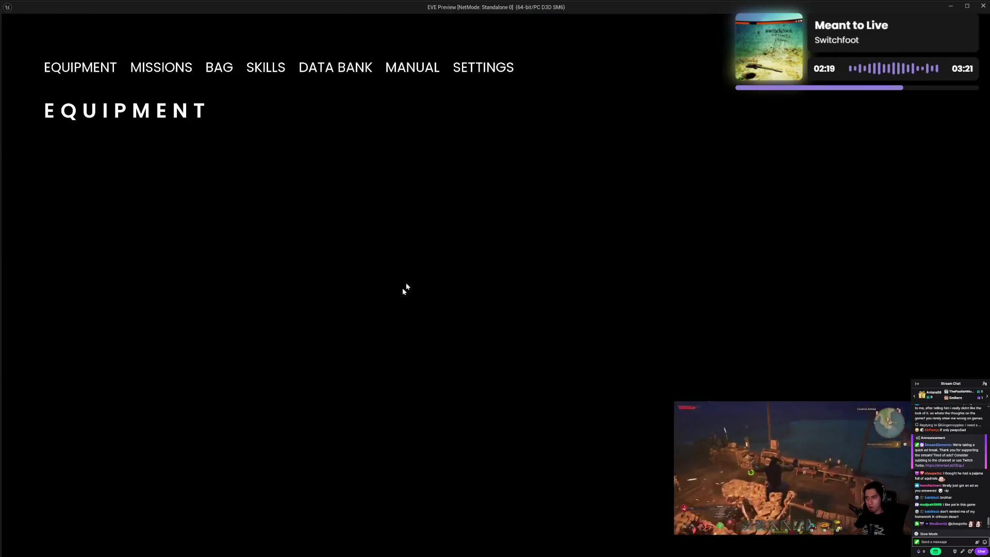
left_click(479, 76)
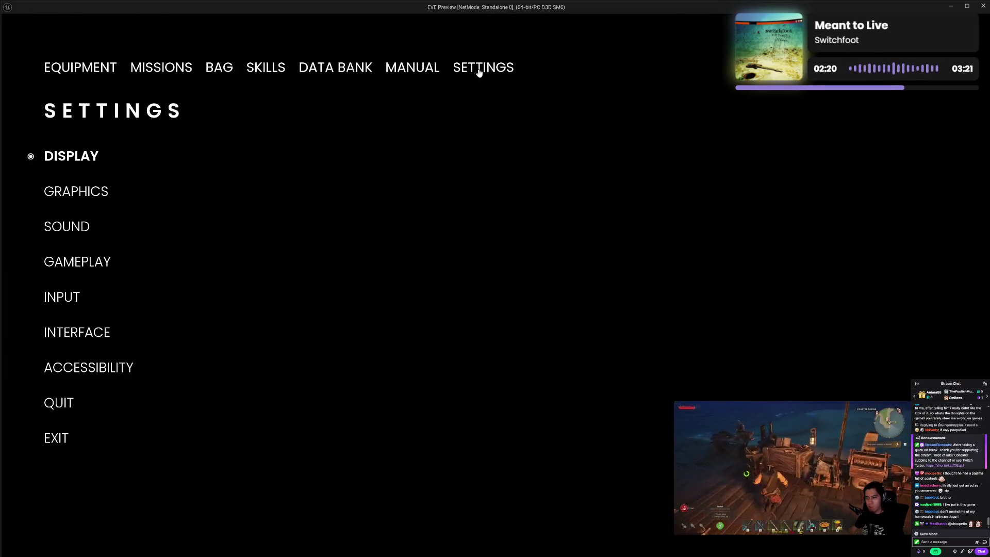
left_click(73, 405)
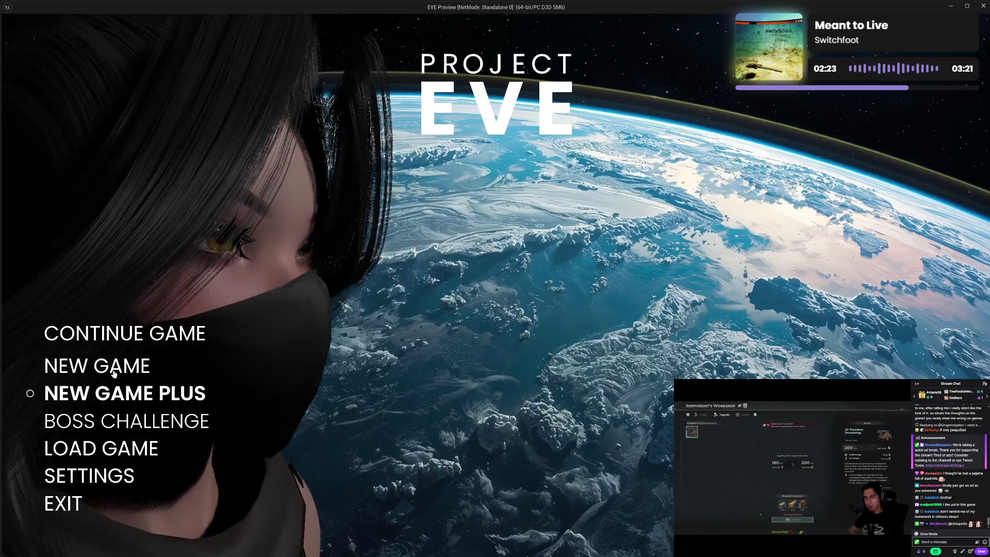
Load saved missions twice, checking the settings page and quitting to the main menu each time
left_click(103, 453)
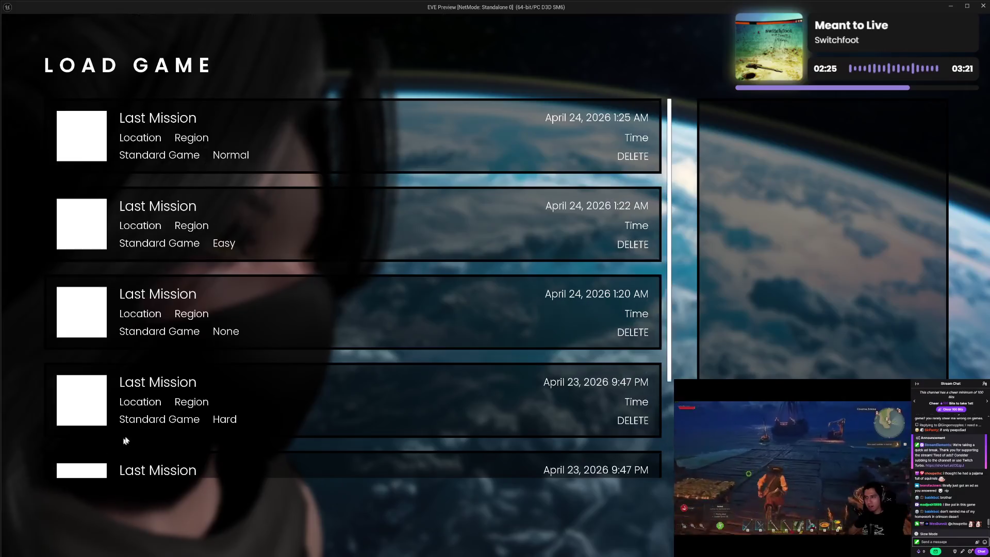
left_click(346, 313)
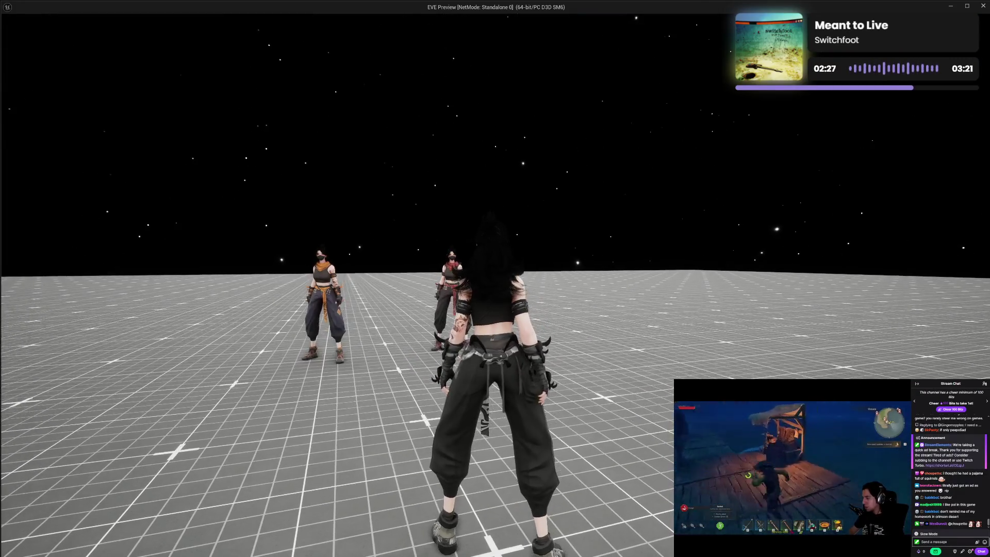
key("Tab")
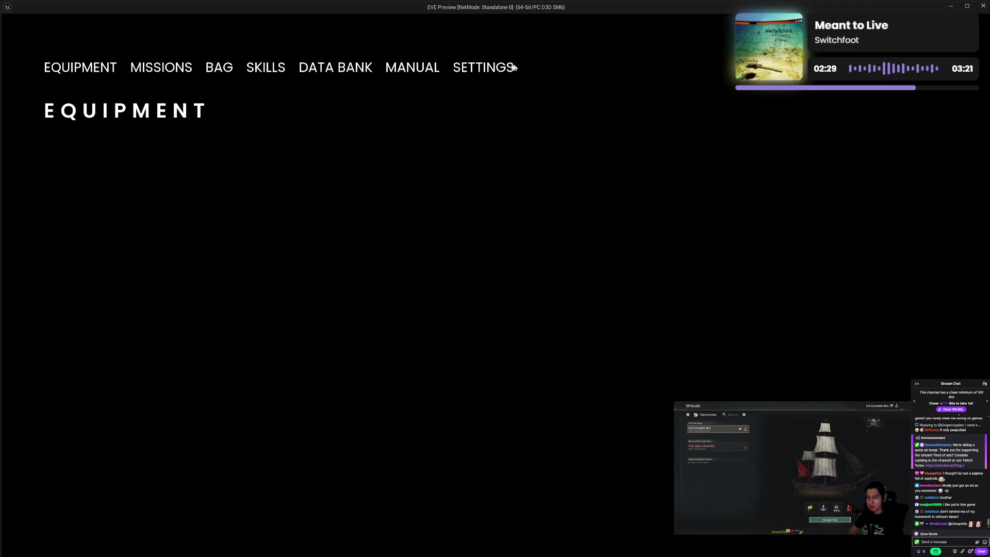
left_click(515, 68)
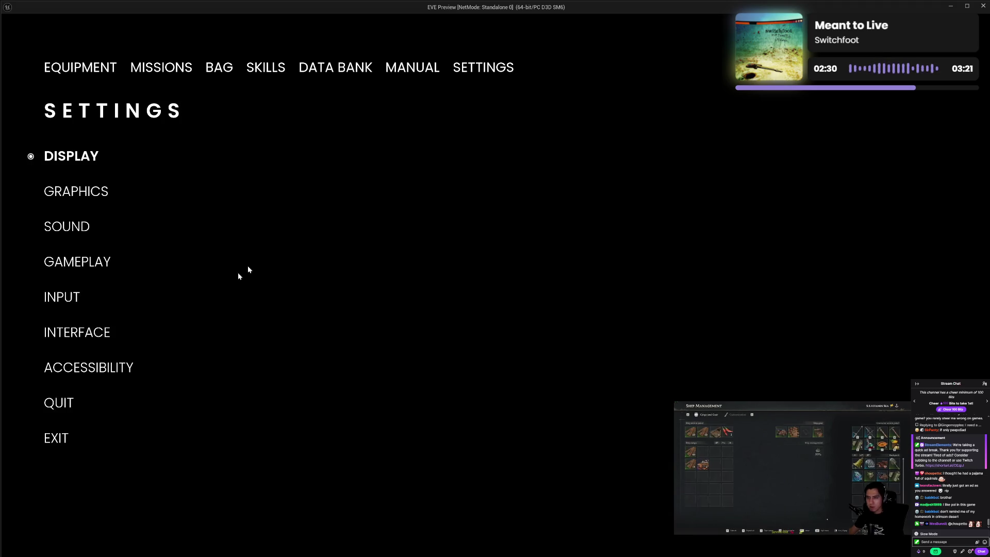
left_click(71, 408)
left_click(105, 448)
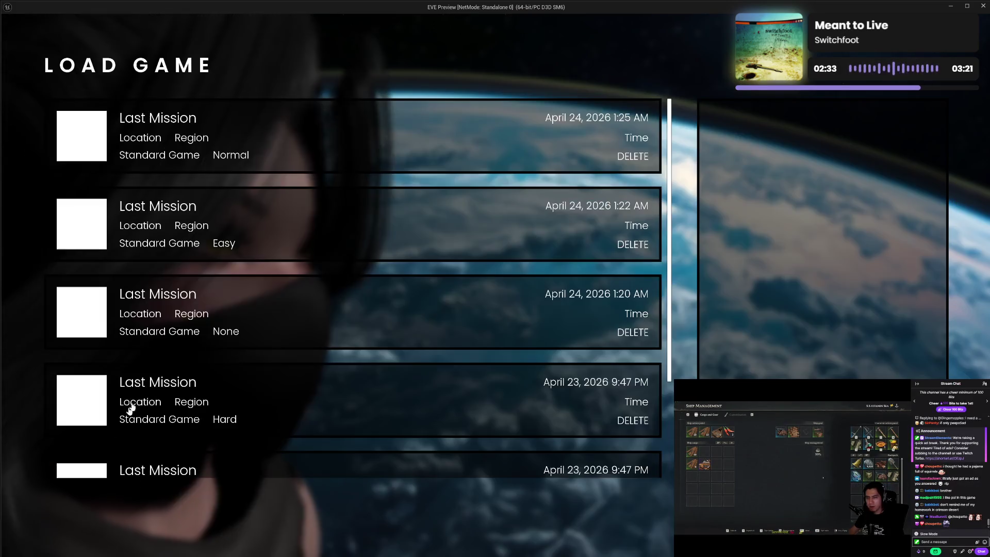
left_click(255, 155)
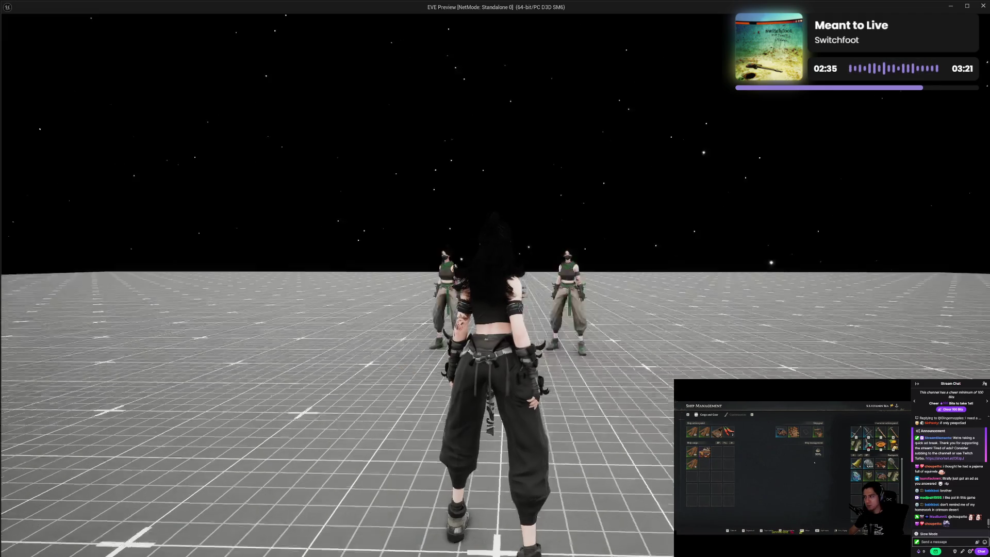
key("Tab")
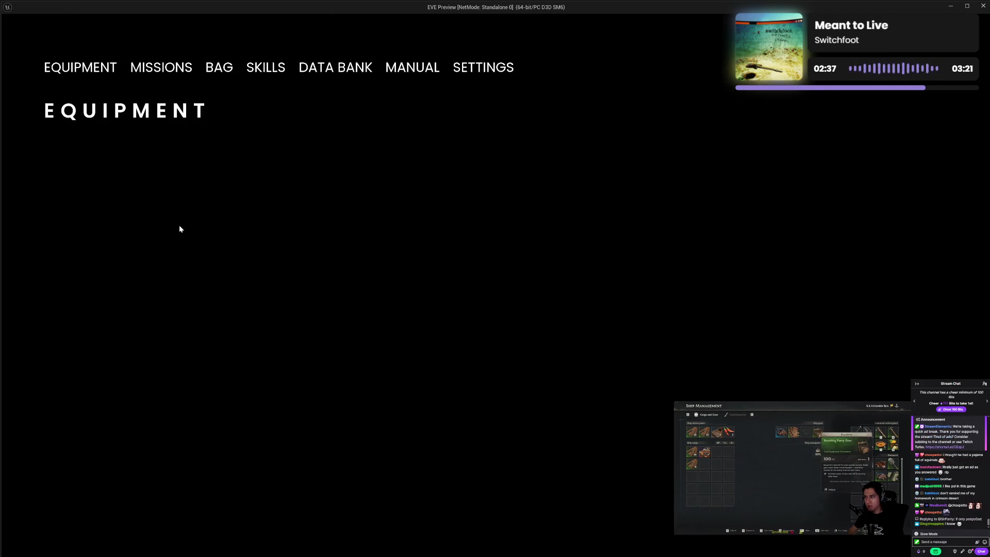
left_click(480, 68)
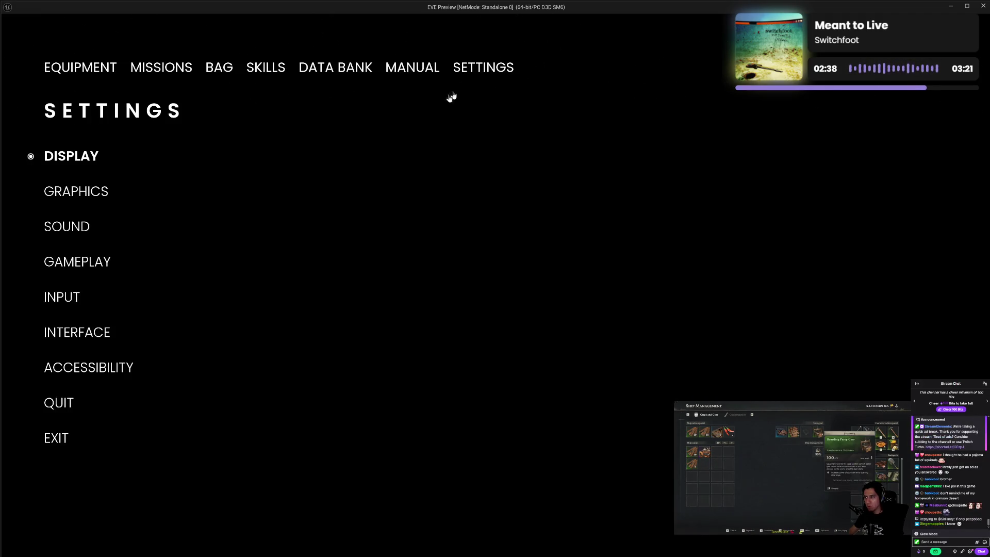
left_click(73, 403)
Load another saved mission, view the INPUT settings category, and quit to the main menu
left_click(110, 449)
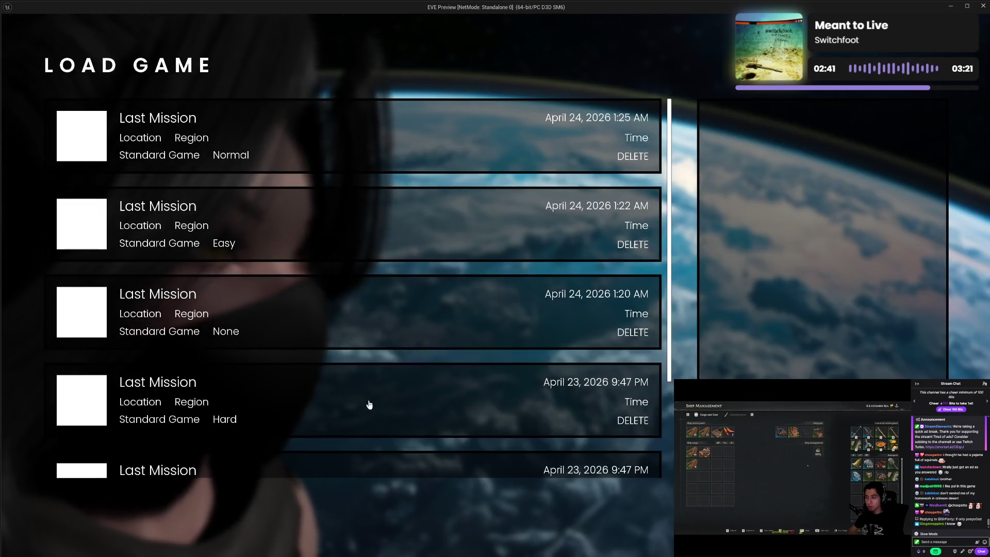
left_click(371, 464)
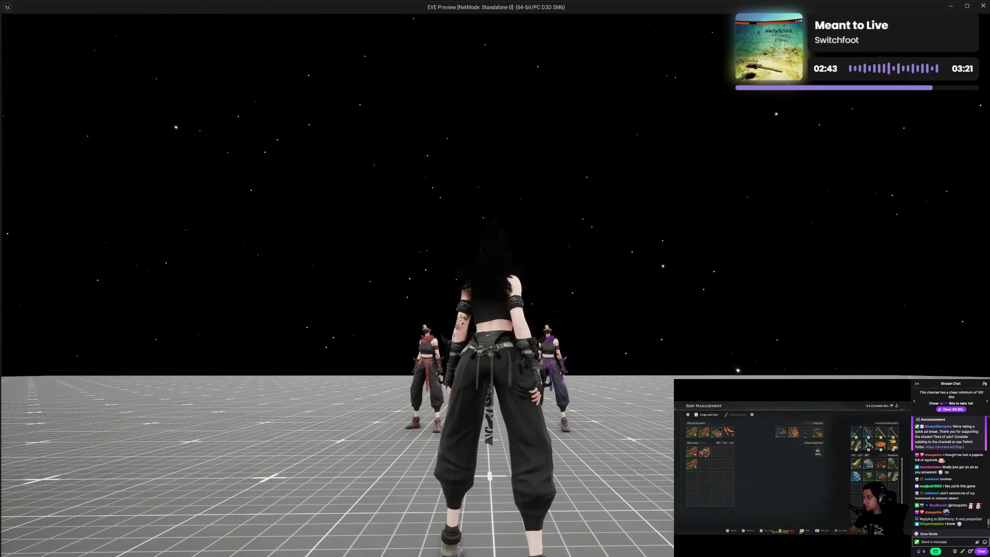
key("Tab")
left_click(486, 69)
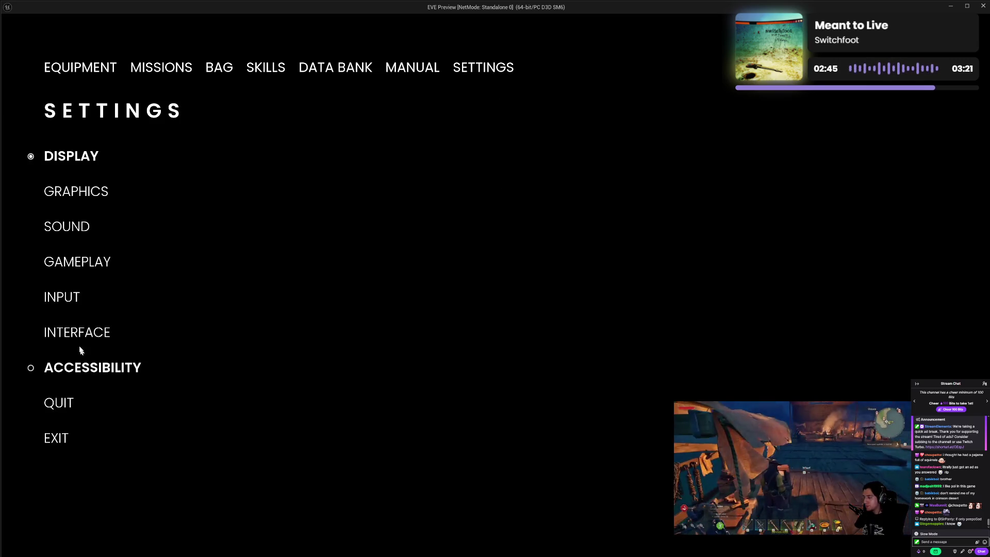
left_click(63, 303)
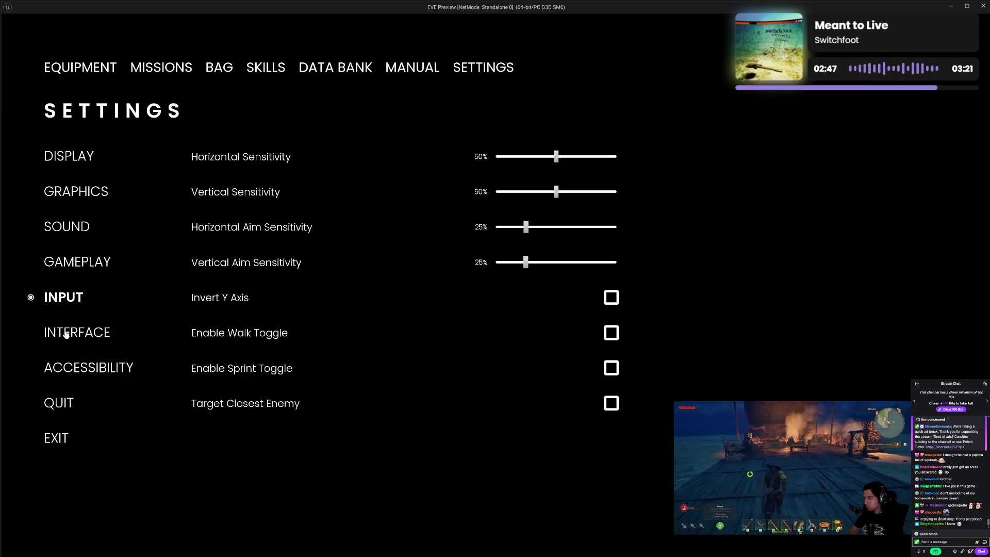
left_click(59, 405)
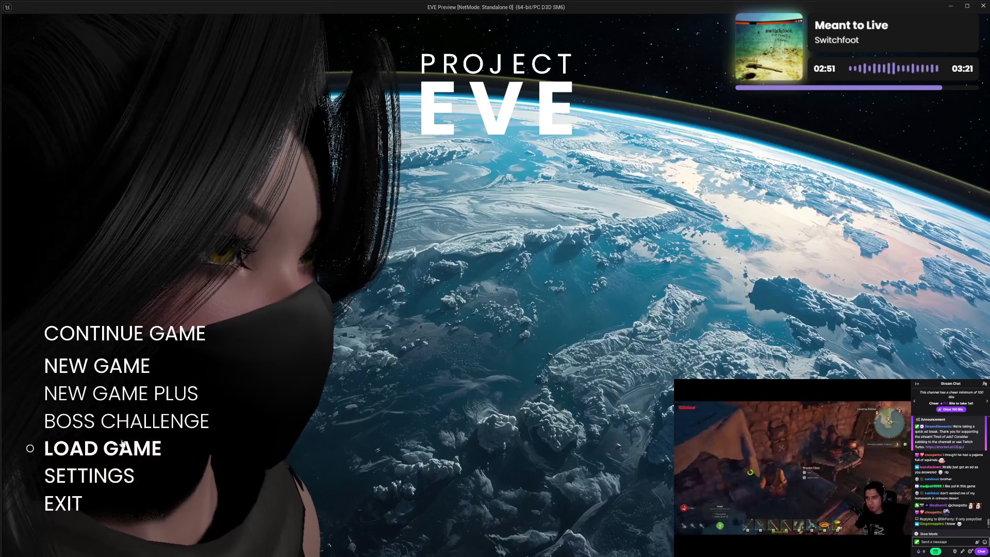
Start a new game on a chosen difficulty, check settings, and quit to the main menu
left_click(122, 364)
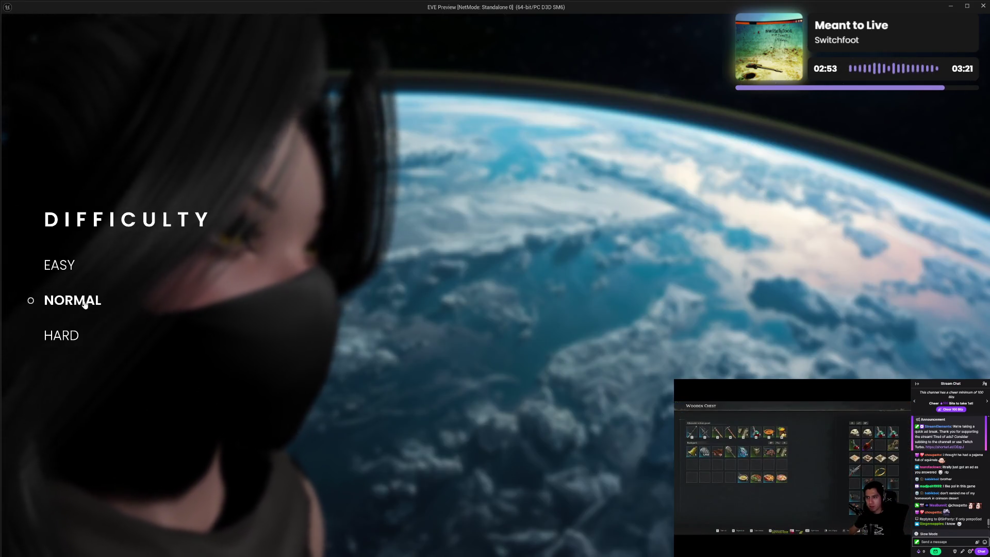
left_click(62, 335)
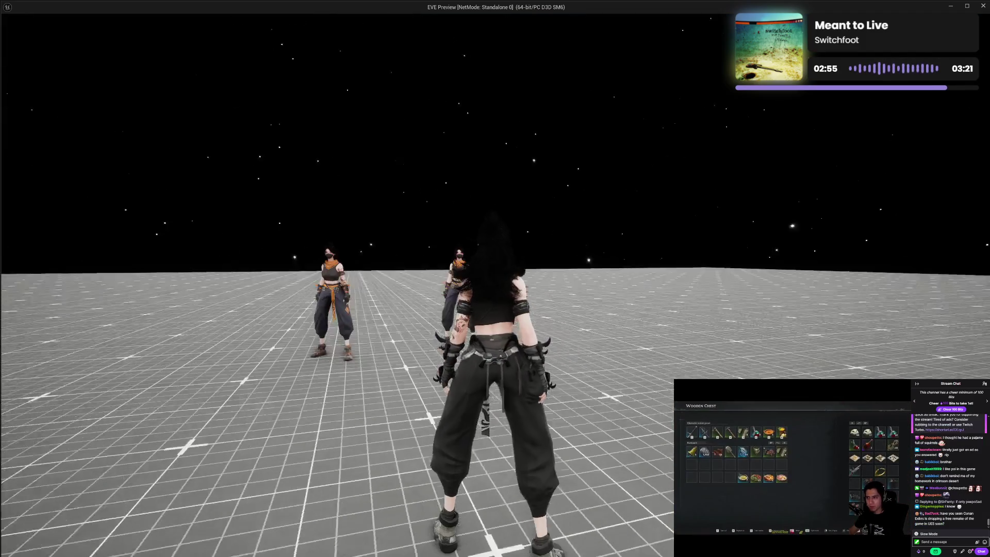
key("Escape")
left_click(493, 69)
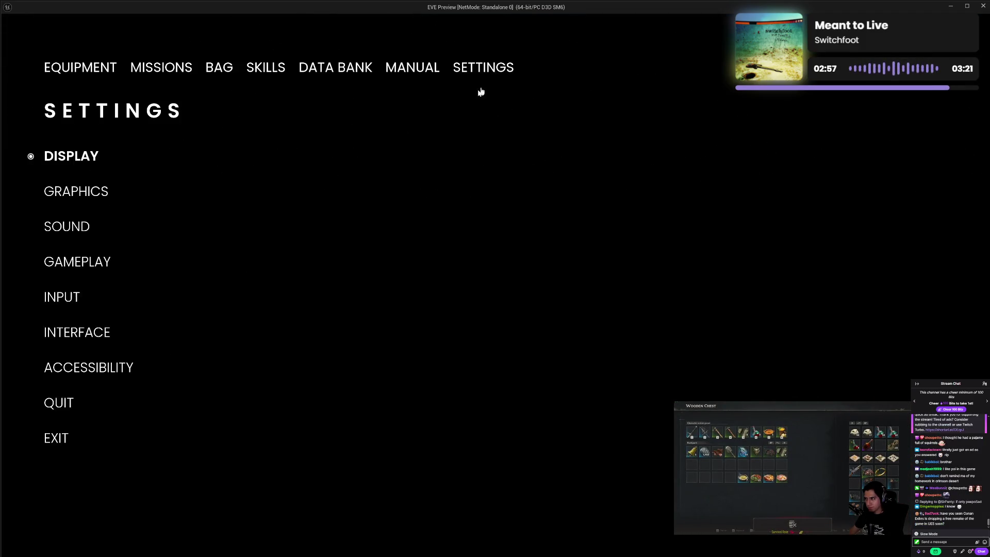
left_click(67, 407)
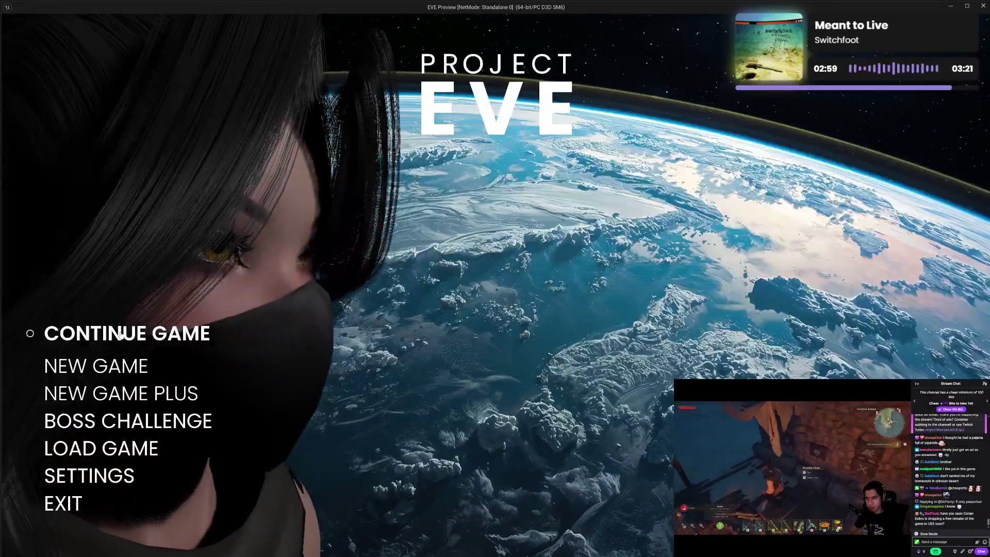
Continue the saved game, check settings, quit, and bring up the New Game Plus save list
left_click(123, 333)
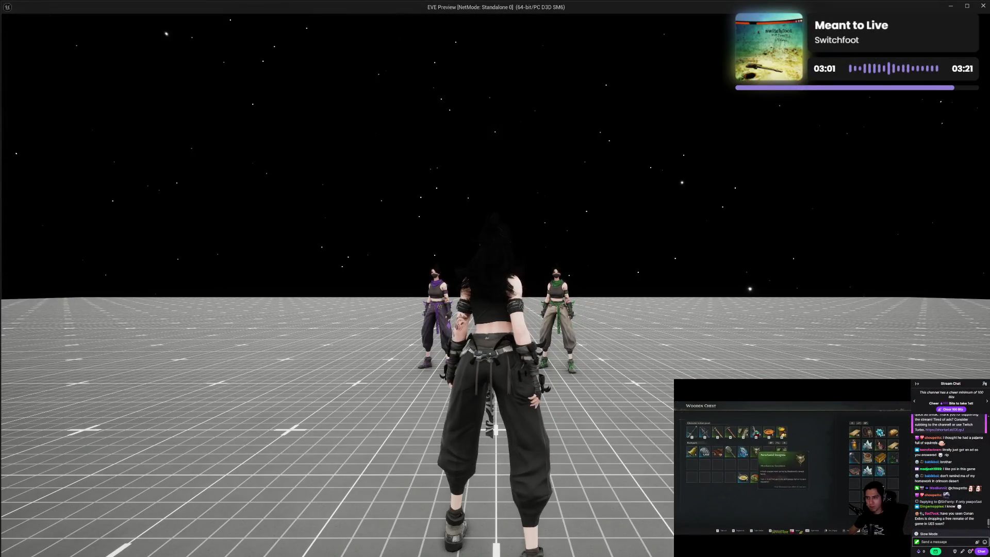
key("Escape")
left_click(477, 70)
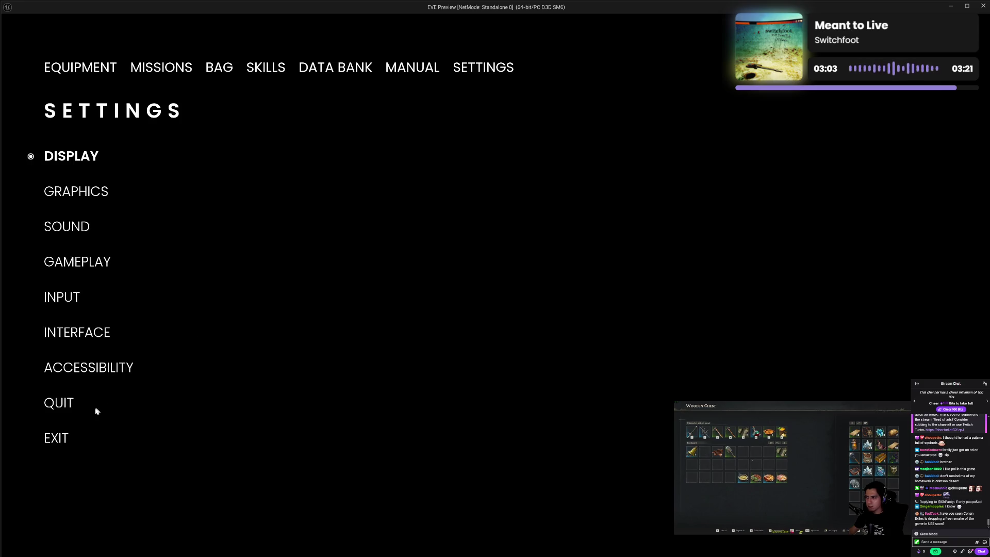
left_click(68, 404)
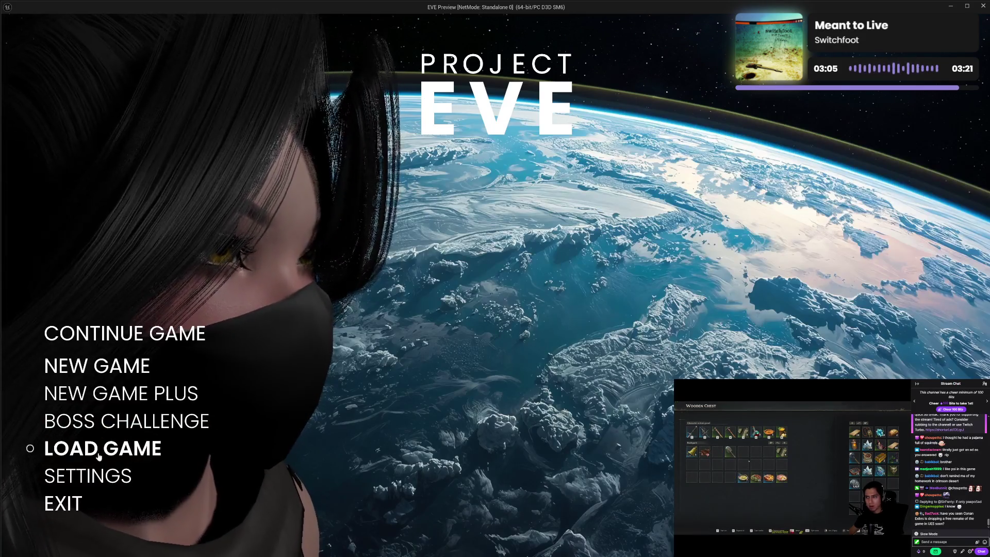
left_click(136, 395)
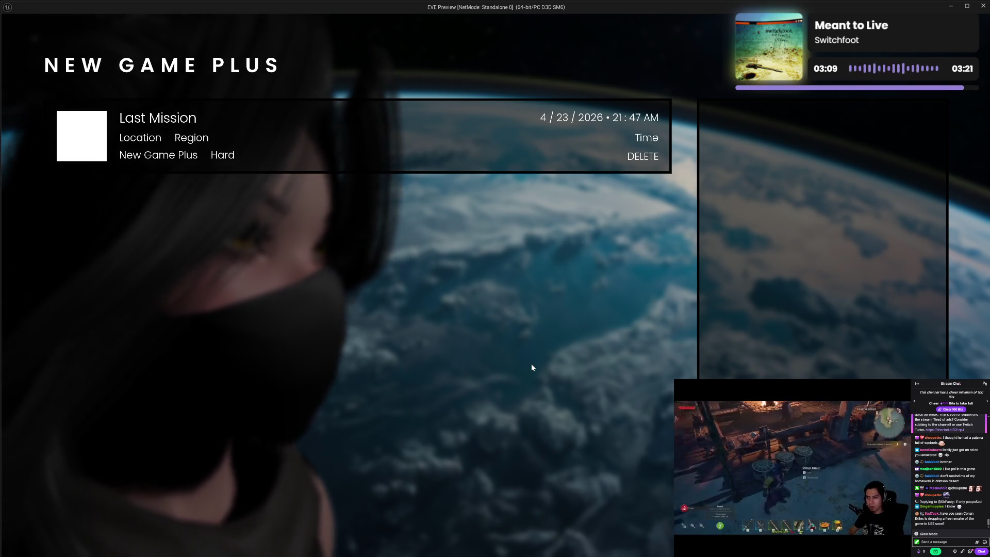
Back out of the New Game Plus screen and reframe the graph view on the nodes
key("Escape")
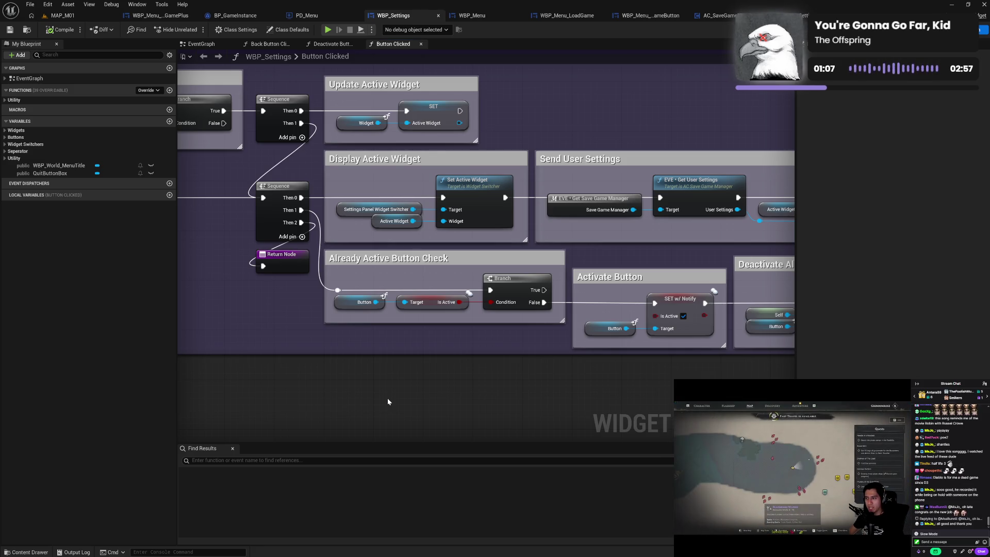
left_click_drag(330, 155, 336, 183)
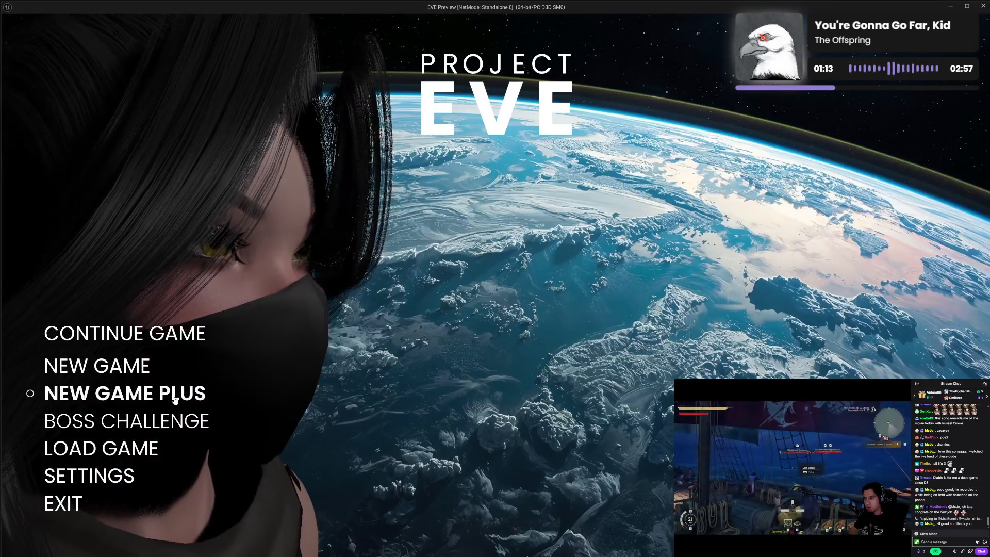
Glance at the Load Game save slots, then the Settings INPUT page, and back out to the main menu
left_click(131, 443)
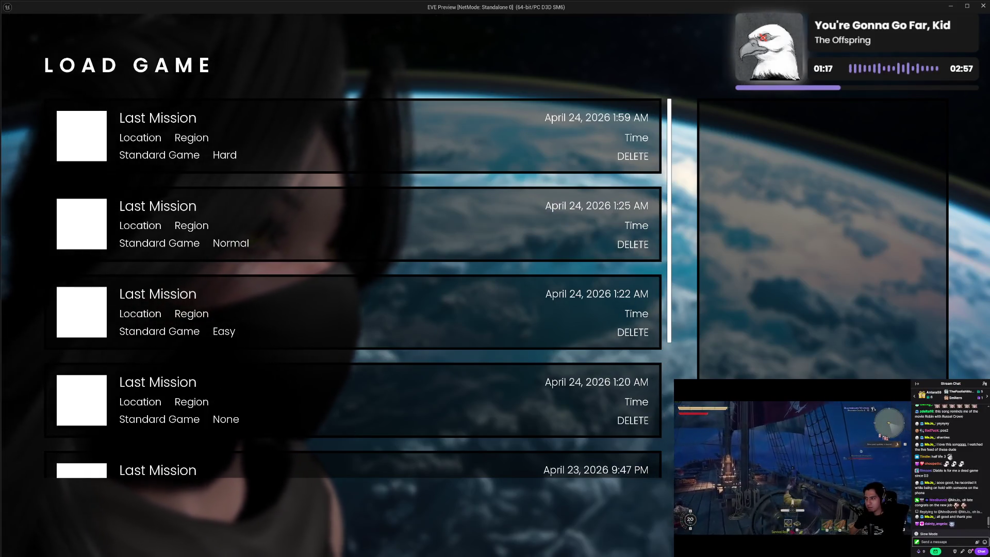
key("Escape")
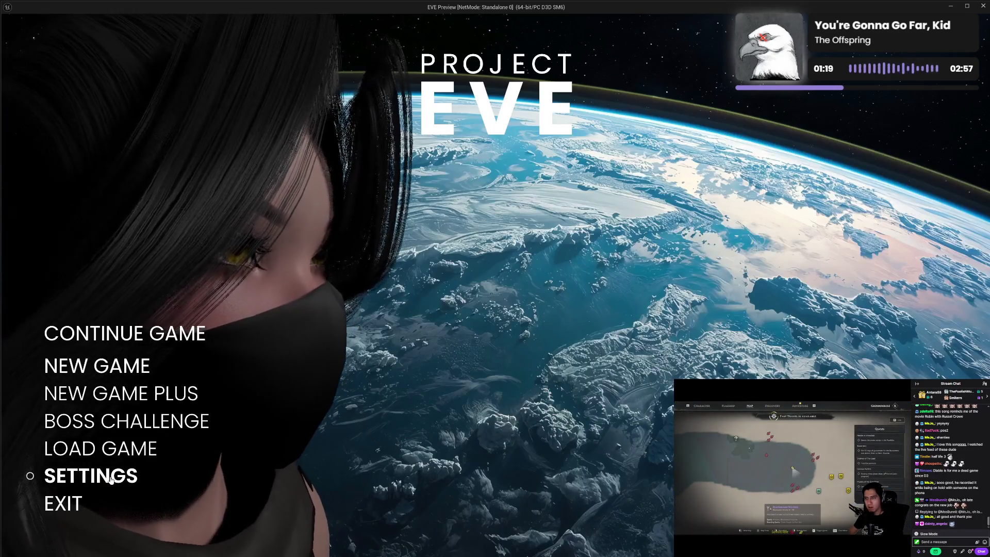
left_click(134, 473)
left_click(78, 269)
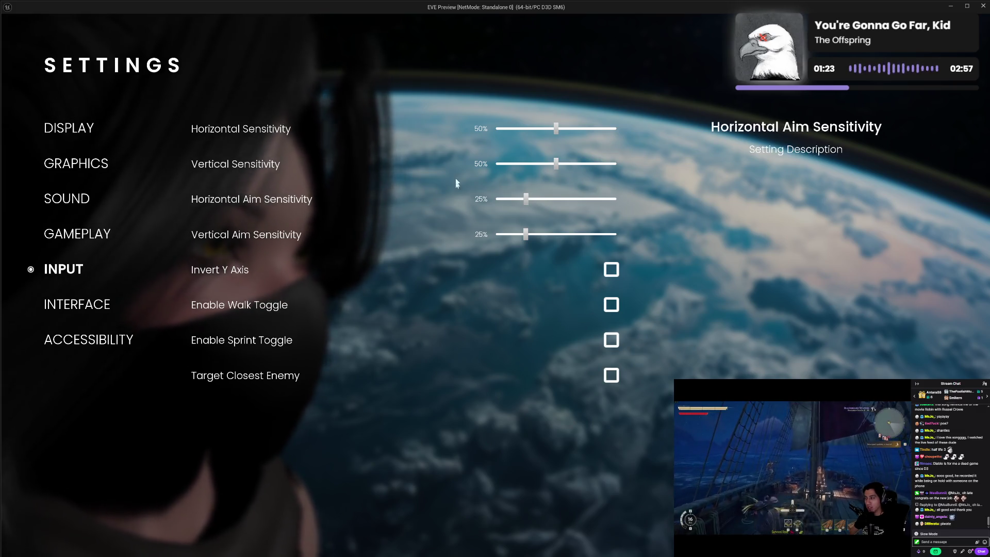
key("Escape")
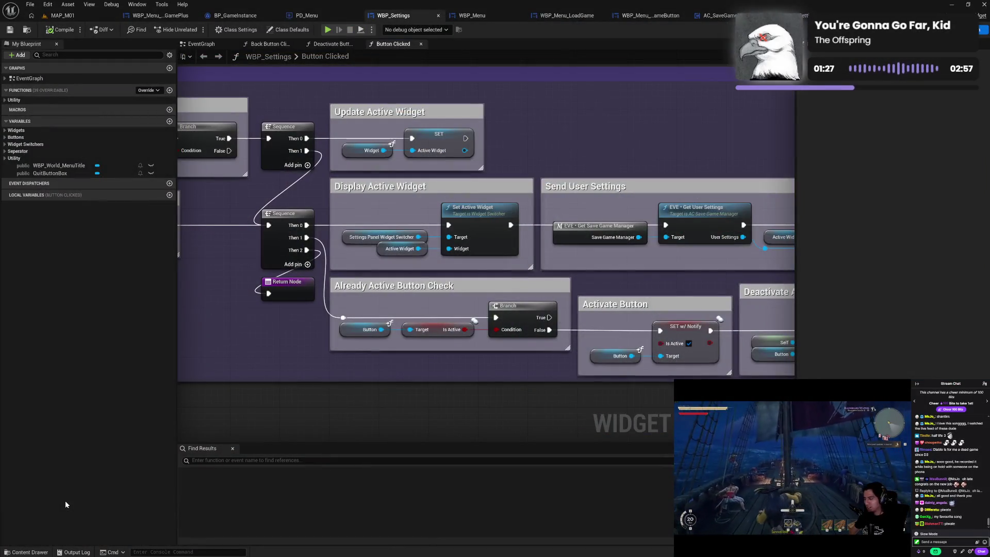
Review the WBP_Menu, WBP_Settings_Input and AC_SaveGameManager editors in turn
left_click_drag(327, 90, 482, 92)
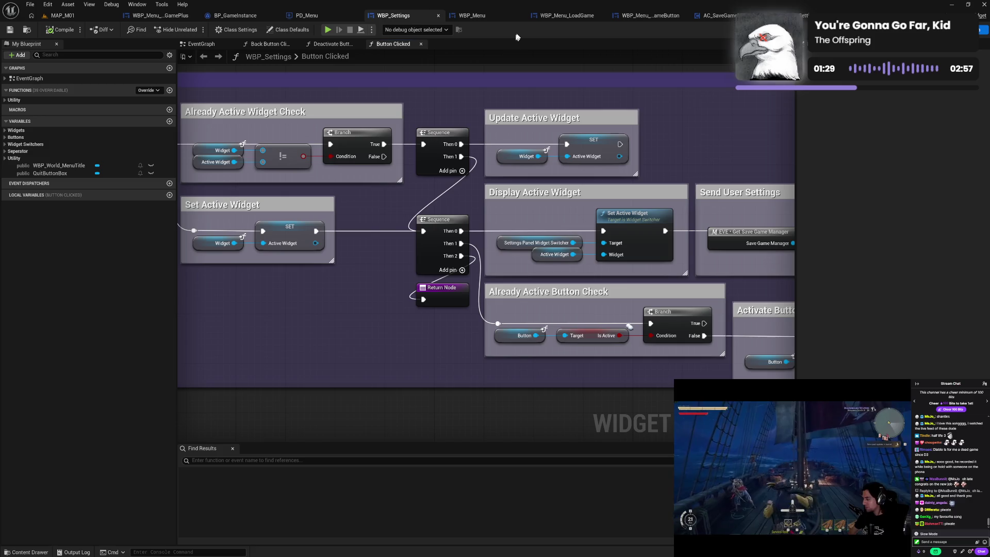
left_click(472, 16)
left_click(784, 15)
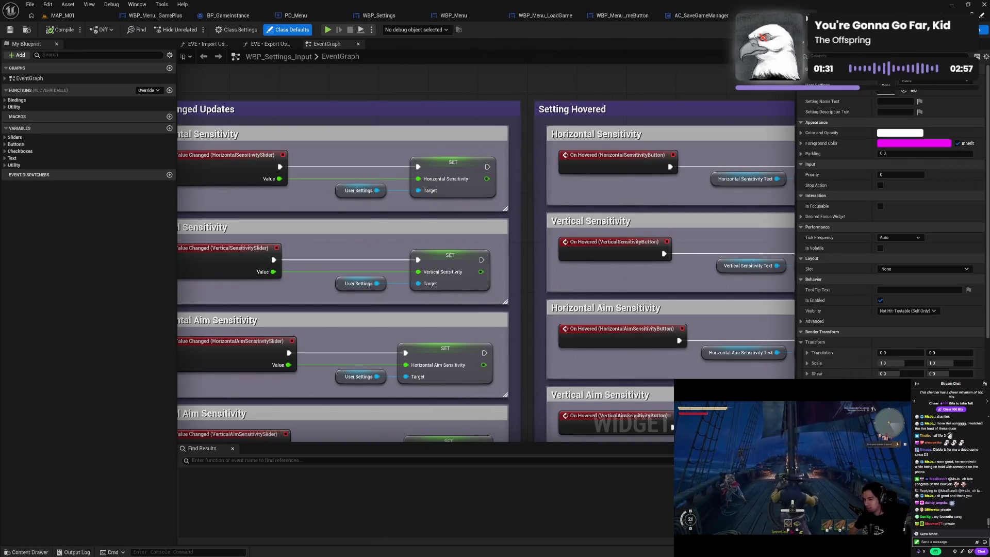
left_click(701, 15)
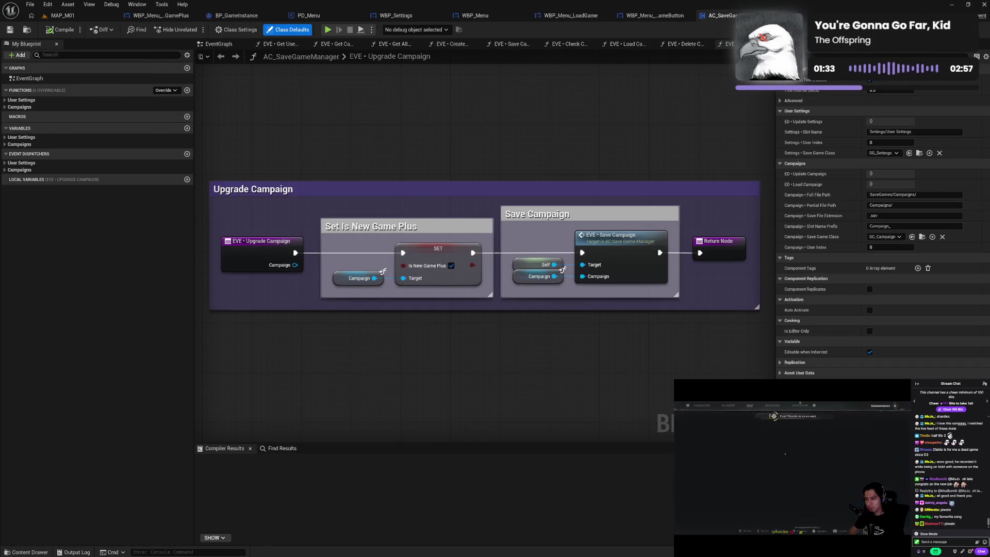
Close the AC_SaveGameManager, WBP_Menu*, WBP_Settings, PD_Menu, BP_GameInstance and WBP_Menu_NewGamePlus editors
left_click(776, 15)
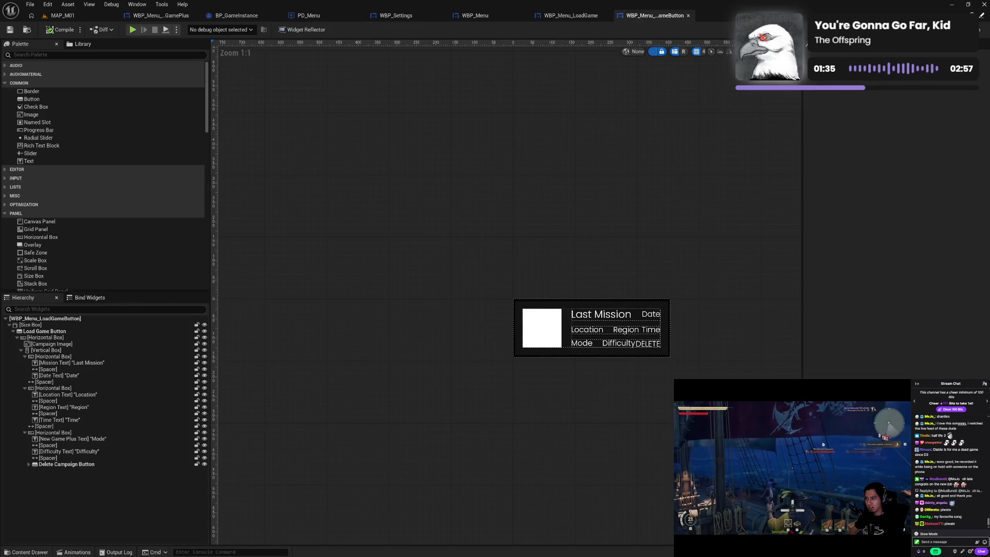
left_click(688, 16)
left_click(607, 16)
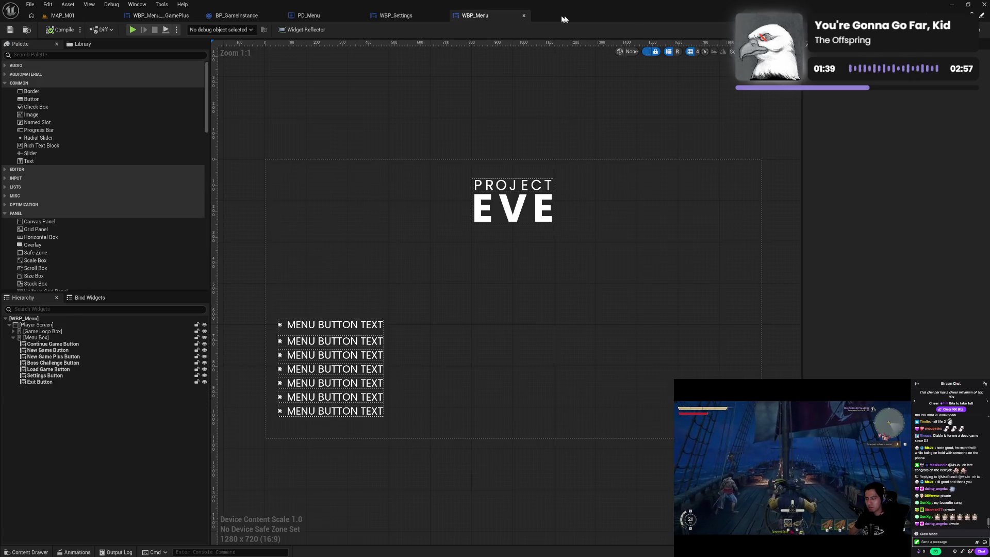
left_click(524, 16)
left_click(442, 16)
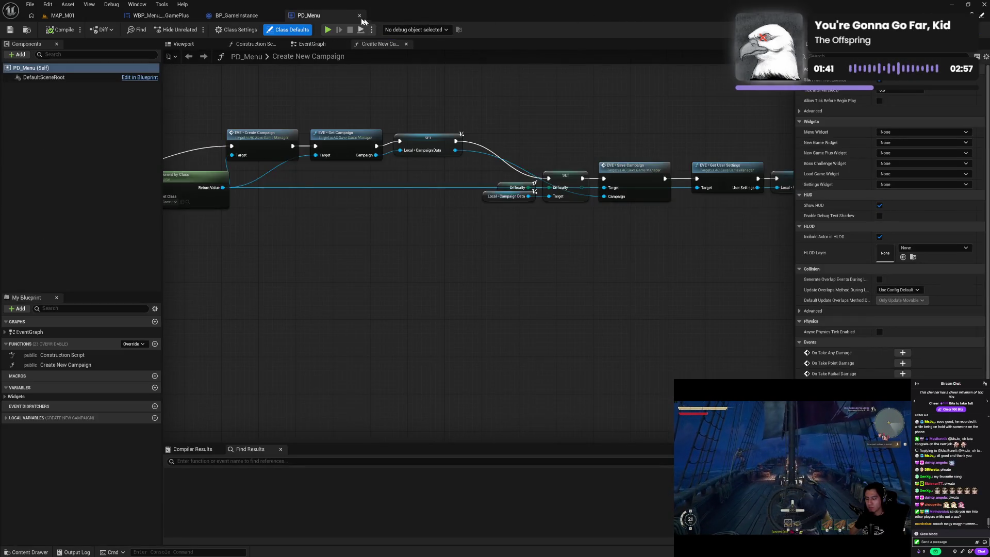
left_click(360, 16)
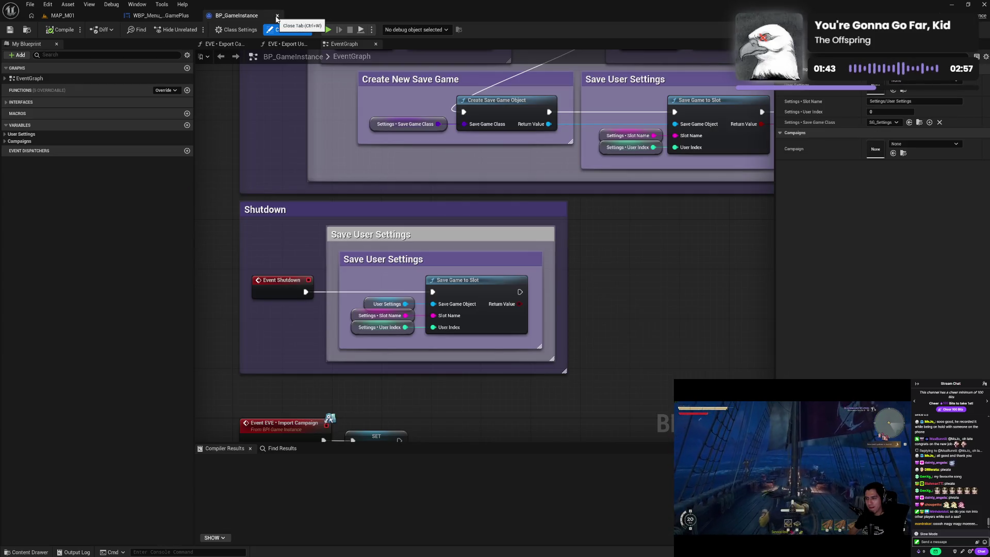
left_click(277, 16)
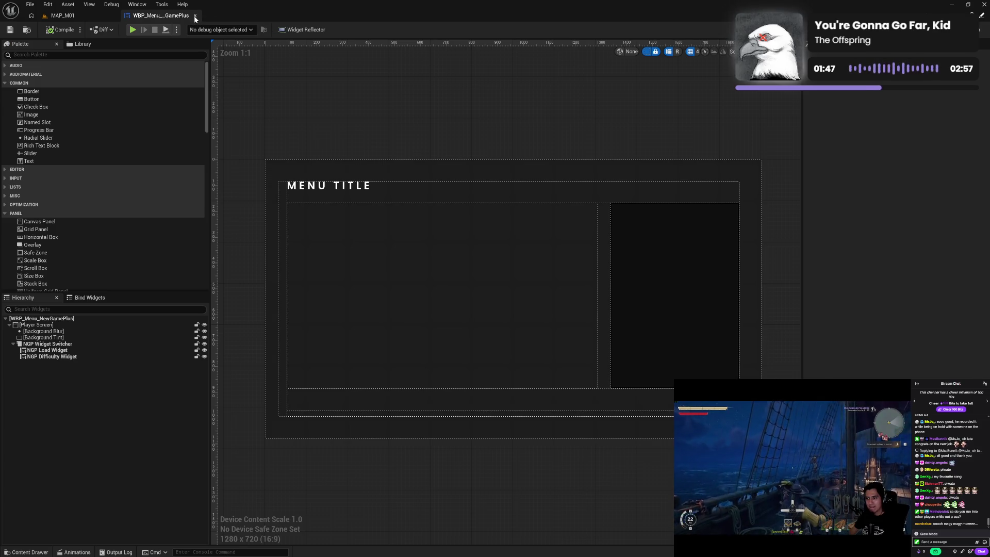
left_click(195, 16)
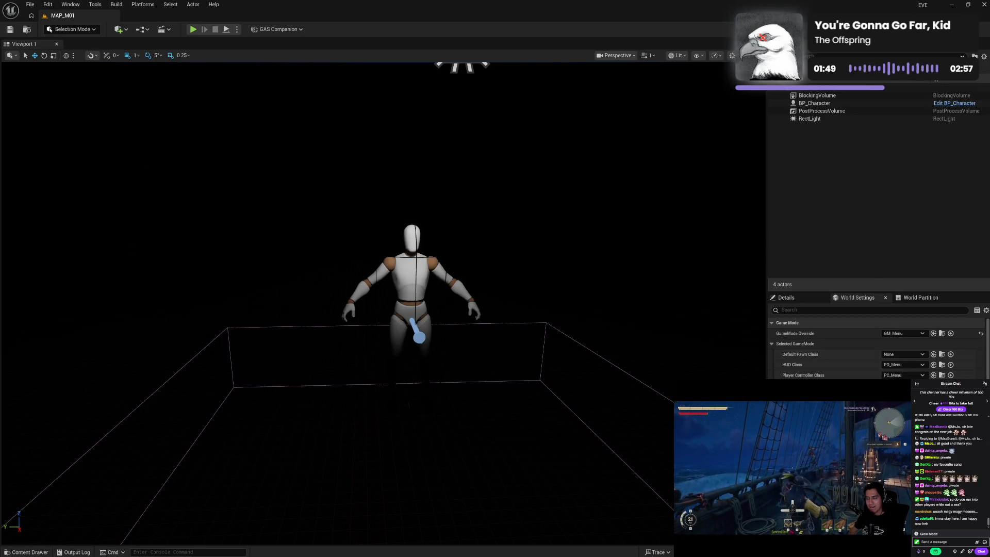
Open the Content Drawer and show the Subsystem folder's Camera and Settings contents
left_click(26, 552)
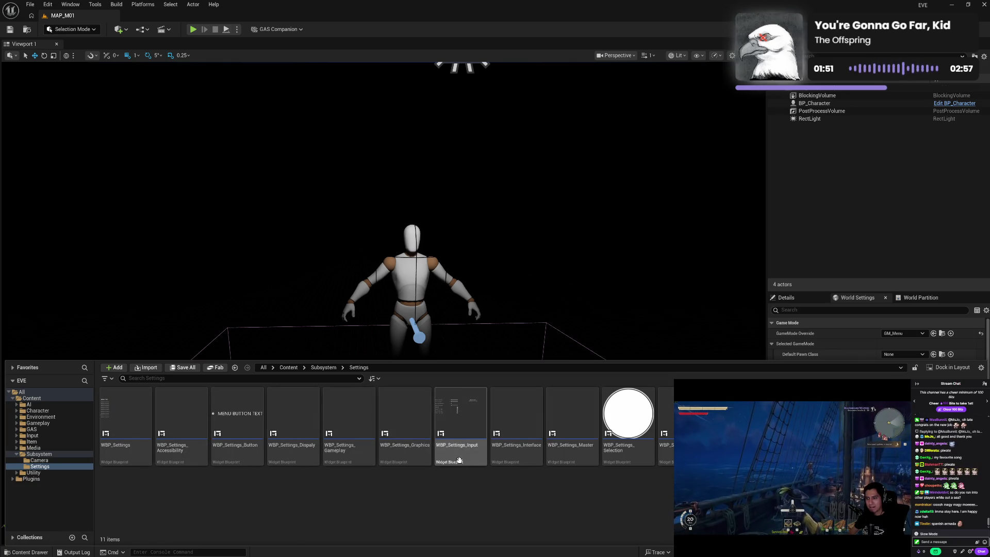
left_click(16, 455)
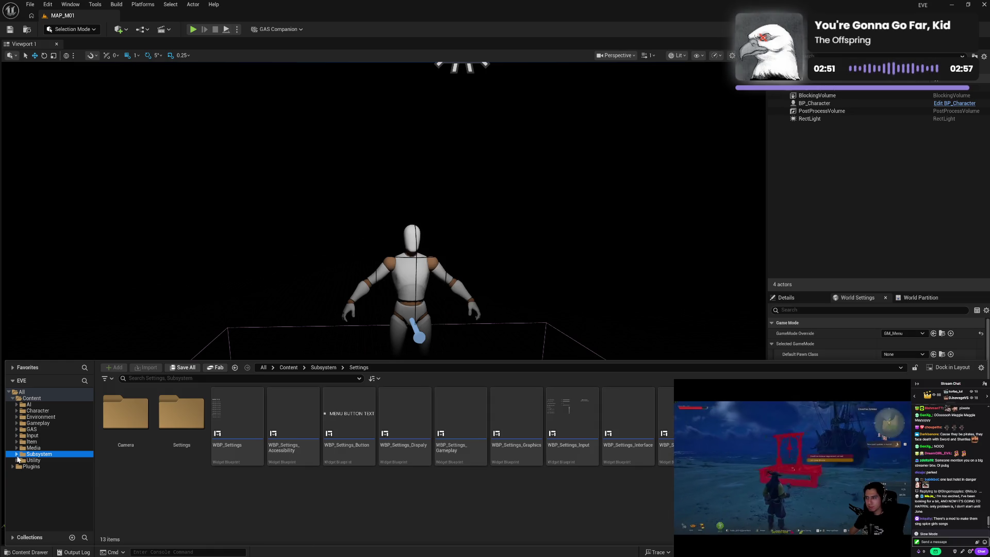
Step through the AI, GAS, Gameplay and Subsystem content folders with the arrow keys
key("Down")
key("Up")
key("Up")
key("Up")
key("Up")
key("Up")
key("Up")
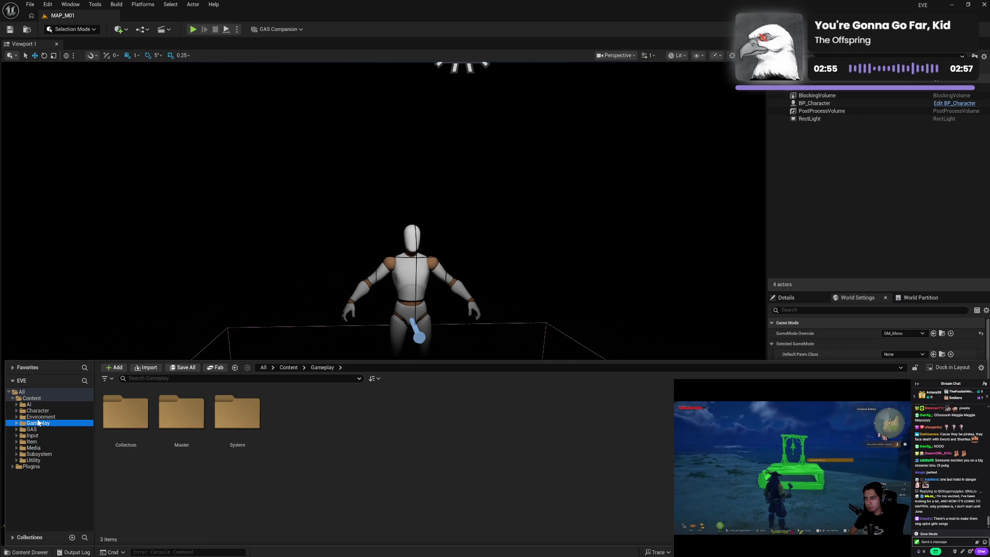
key("Up")
key("Up")
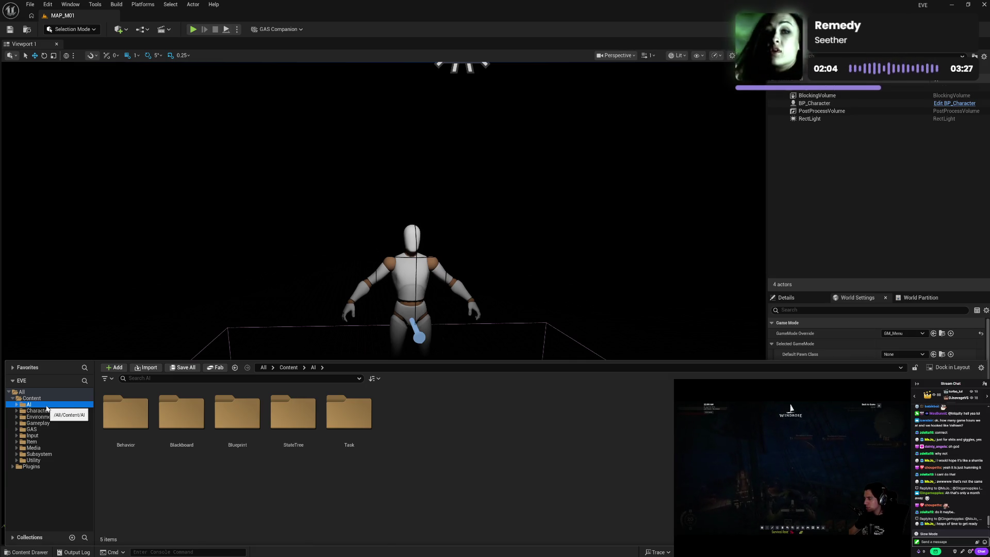
key("Down")
key("Down")
key("Down")
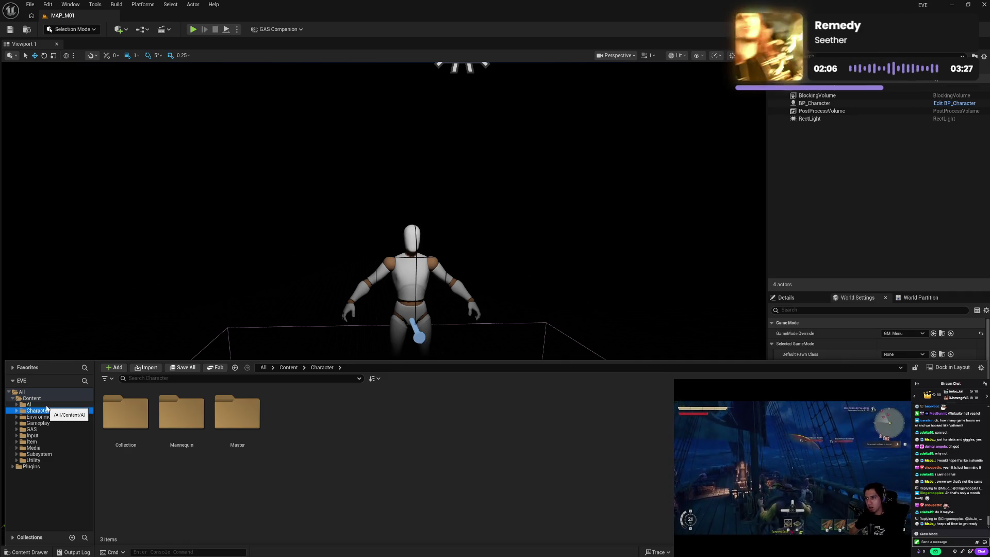
key("Down")
key("Down")
key("Down")
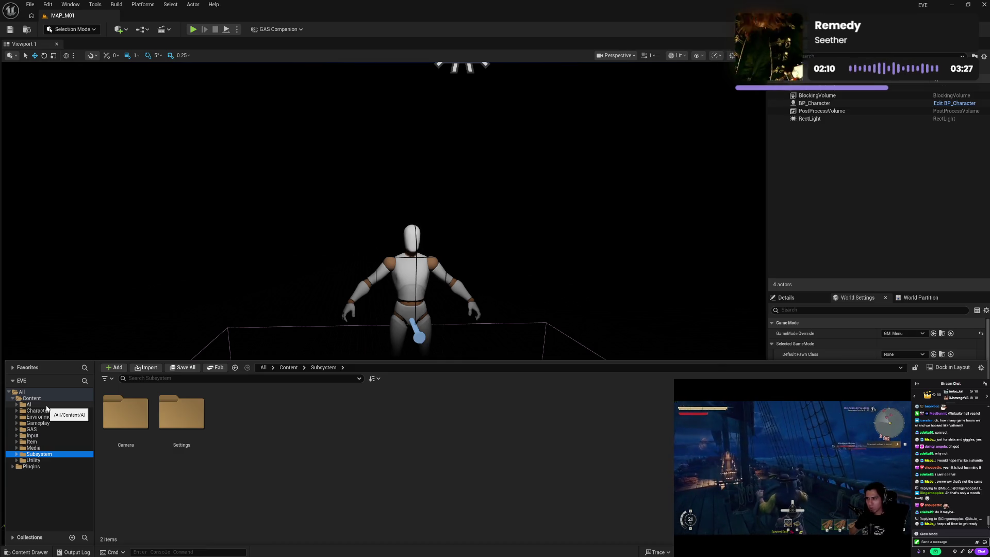
key("Up")
key("Up")
key("Up")
key("Up")
key("Up")
key("Up")
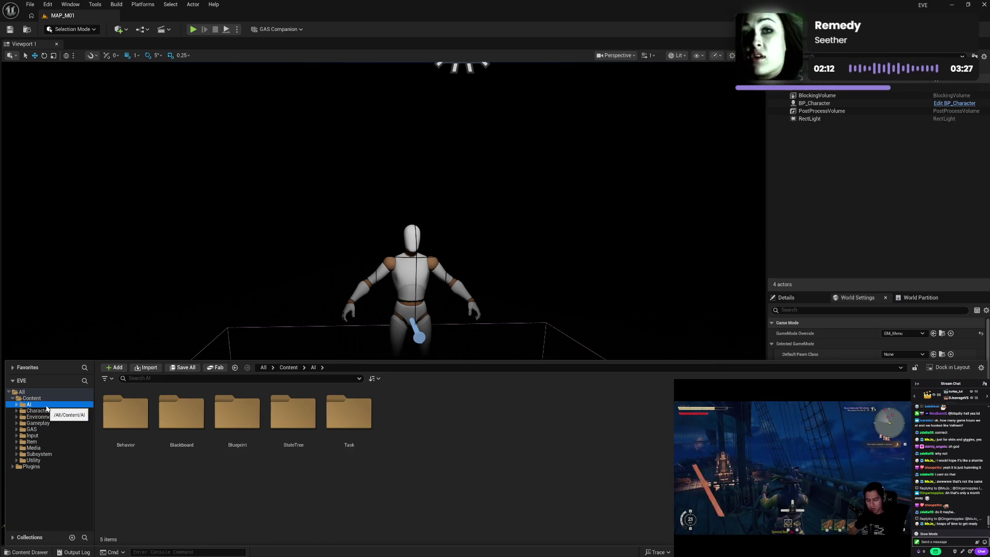
key("Down")
key("Down")
key("Down")
key("Down")
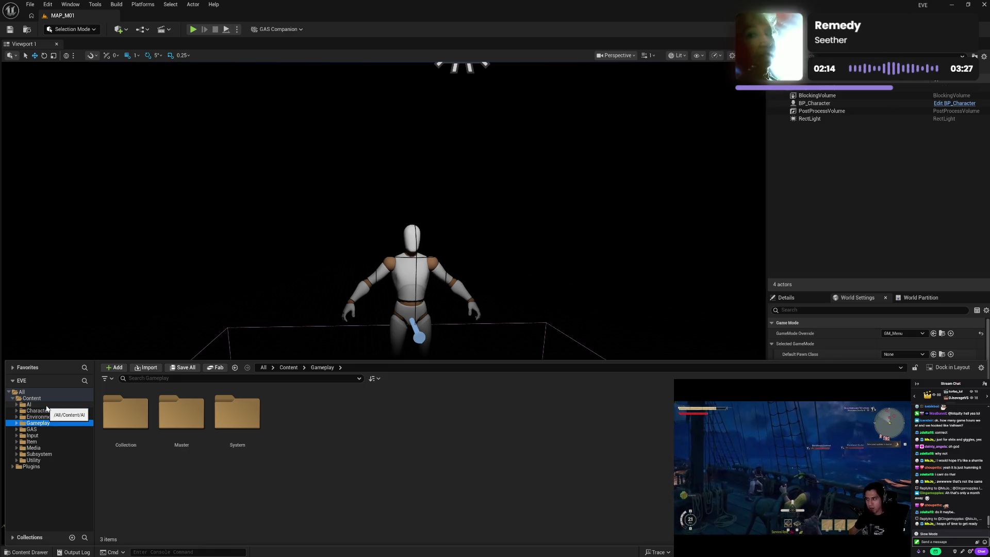
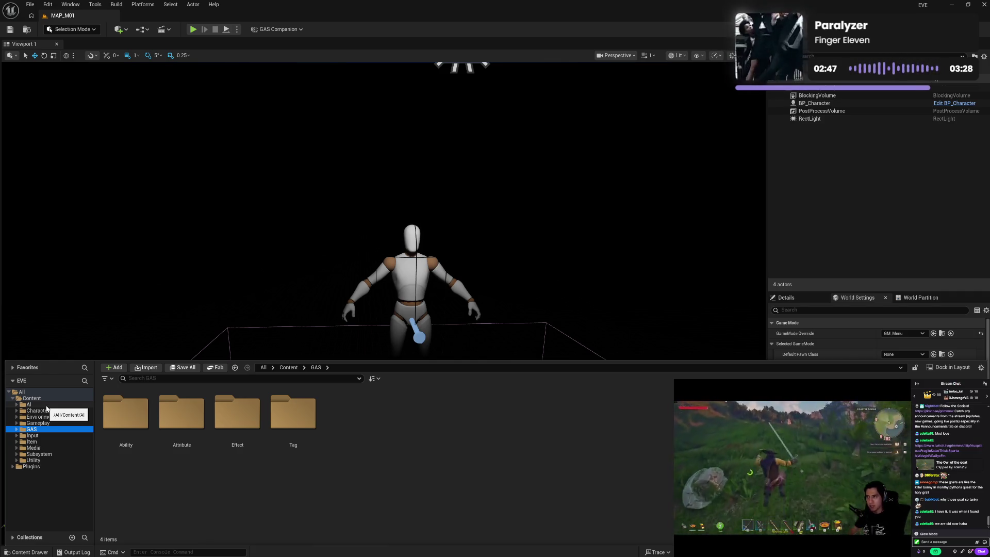
Expand and collapse the Character and Gameplay folders to preview their subfolders
left_click(398, 462)
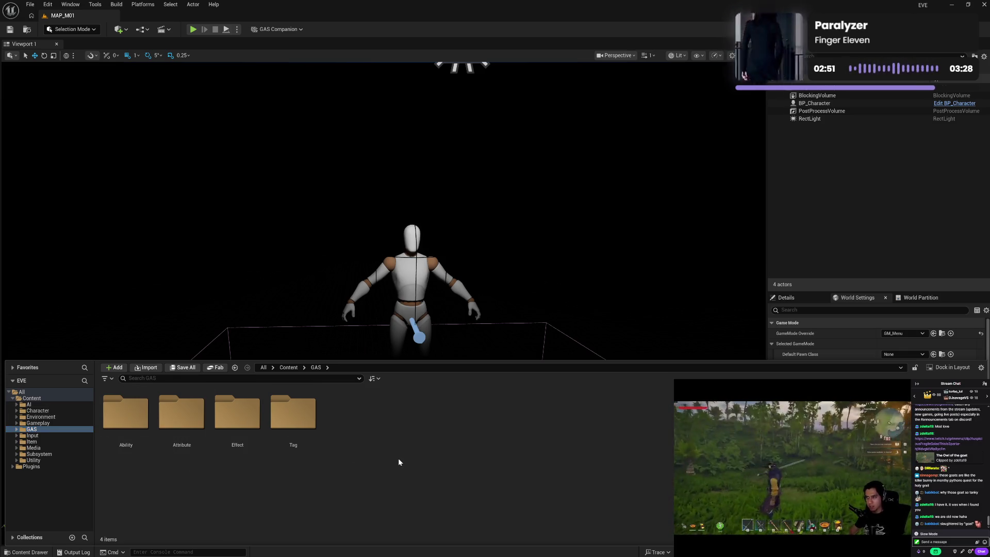
left_click(16, 411)
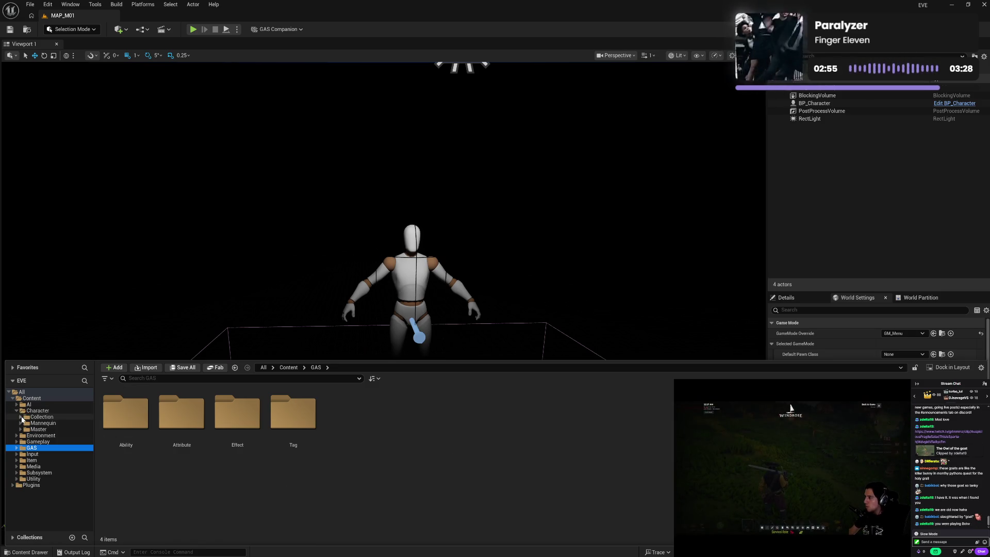
left_click(16, 411)
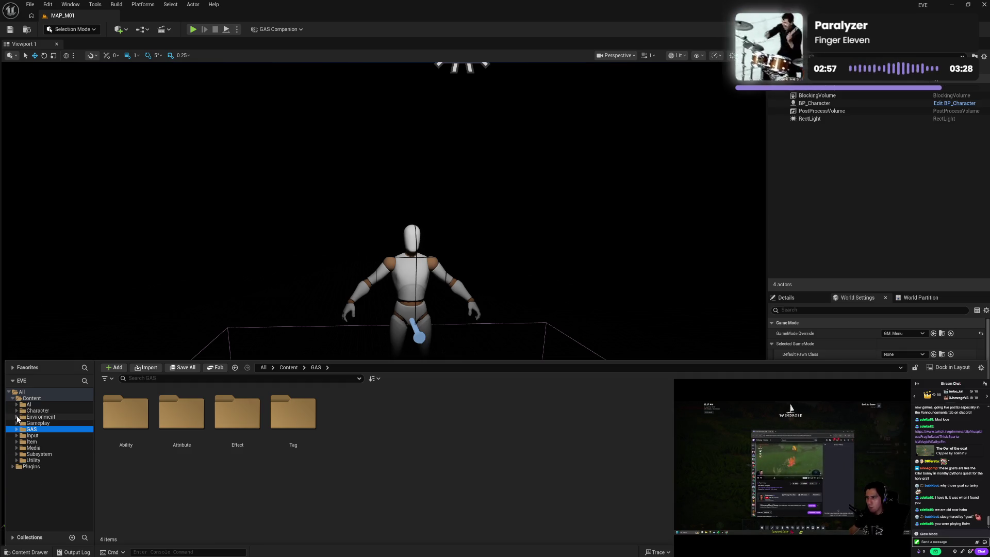
left_click(17, 423)
left_click(18, 423)
left_click(18, 423)
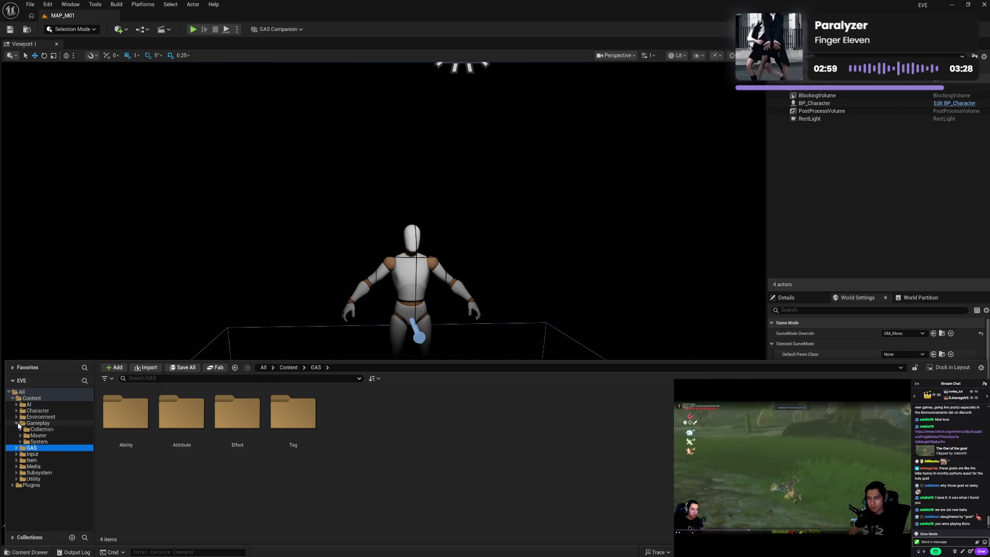
left_click(17, 423)
Browse the Input, Item, Media, Subsystem and Utility folders, then step back to Input
left_click(31, 436)
left_click(31, 443)
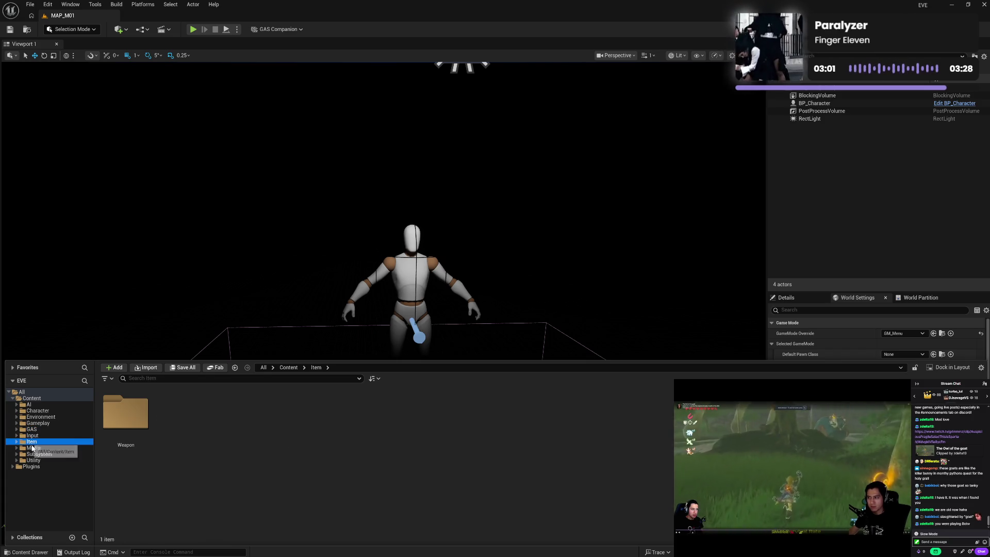
left_click(33, 448)
left_click(35, 454)
left_click(34, 461)
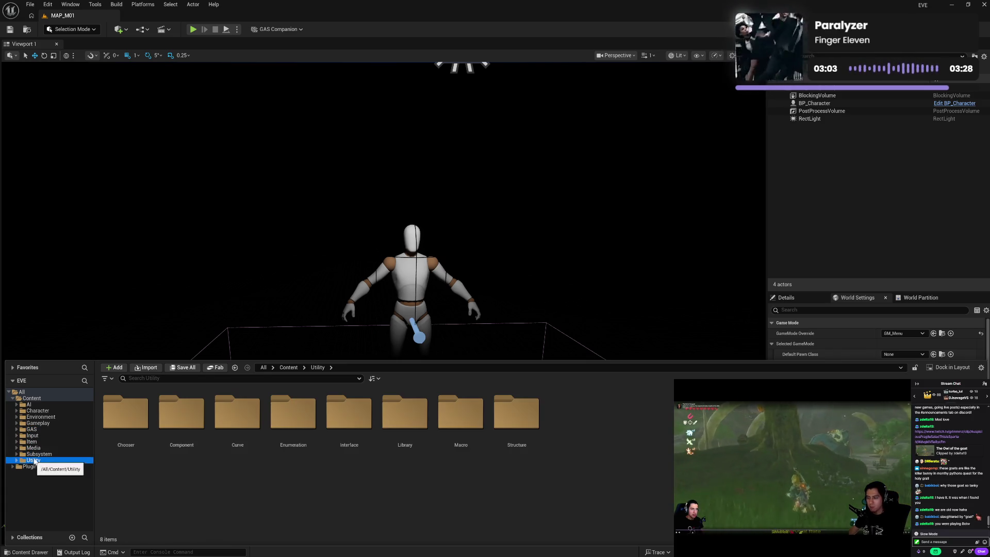
left_click(35, 455)
left_click(33, 448)
left_click(32, 442)
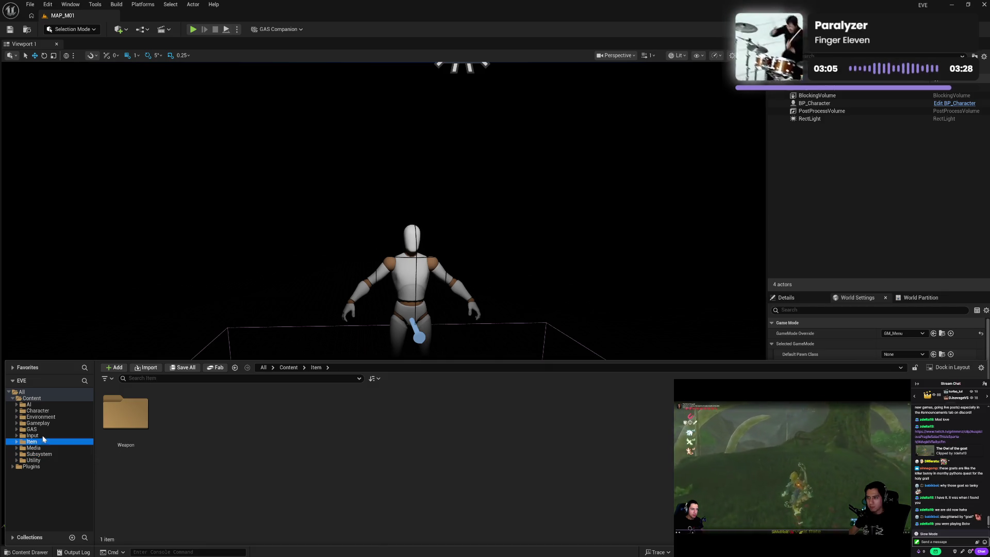
left_click(33, 436)
Step through GAS, Gameplay, Environment, Character and AI up to the ten top-level Content folders
left_click(33, 429)
left_click(49, 424)
left_click(51, 417)
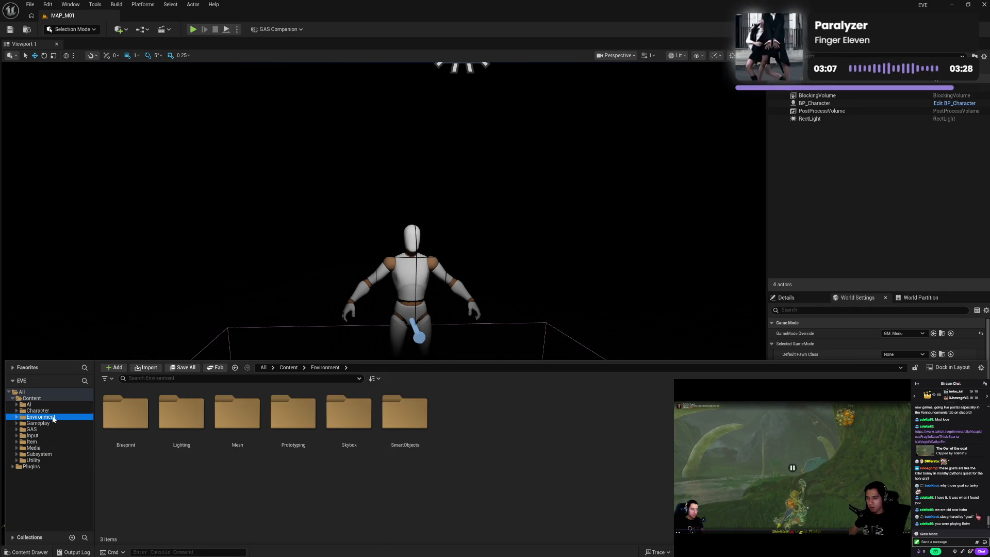
left_click(53, 411)
left_click(55, 406)
left_click(32, 398)
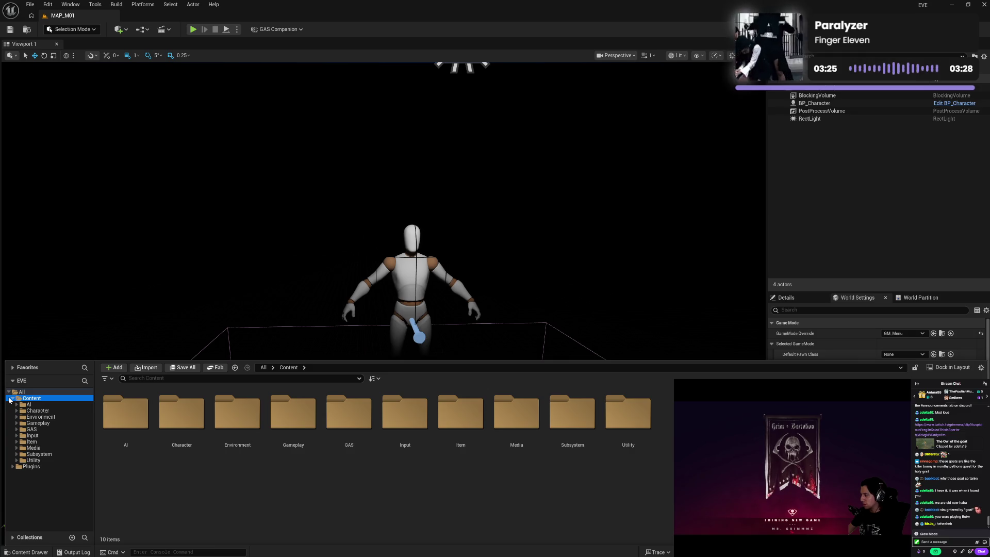
Show Input's Action and Context folders, Environment's six subfolders, then Gameplay's three subfolders
left_click(449, 513)
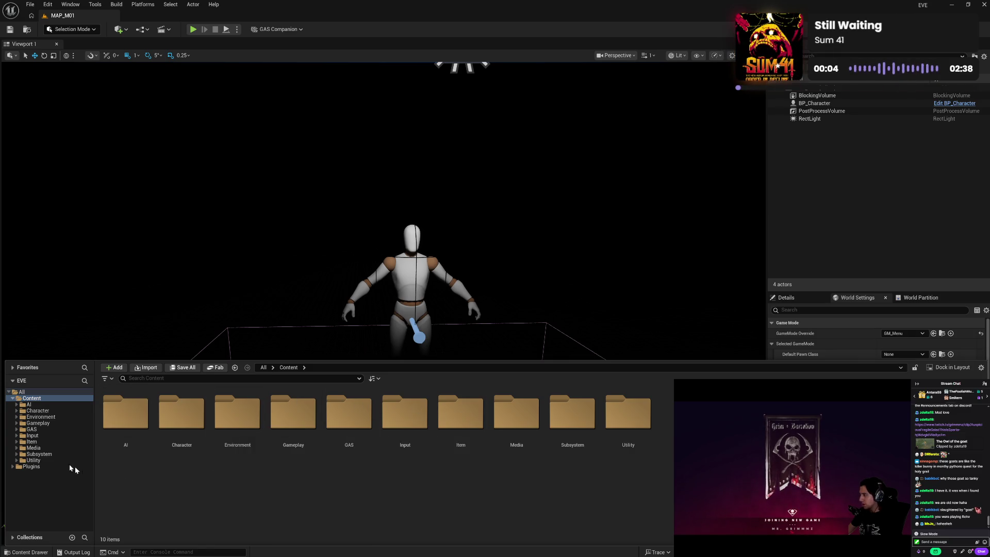
left_click(47, 435)
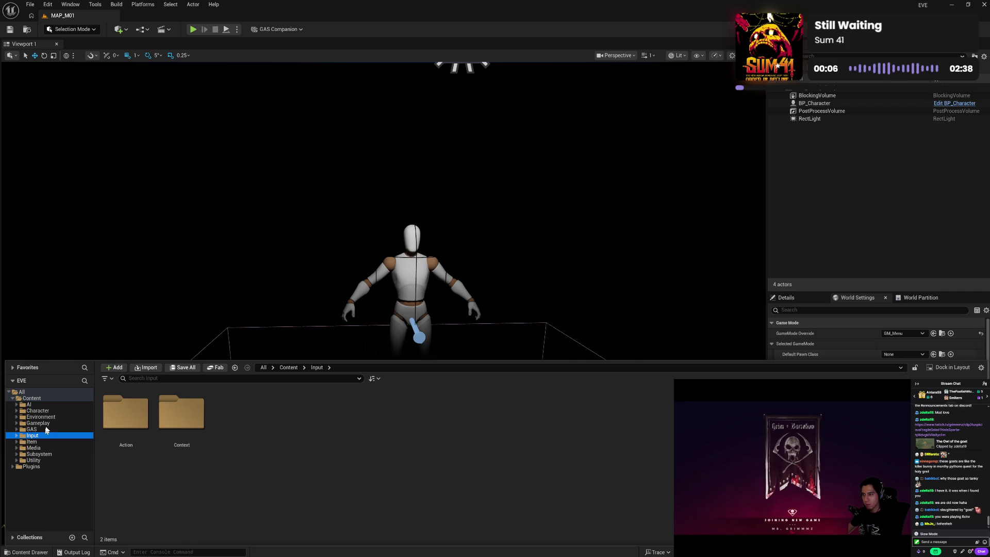
left_click(47, 423)
left_click(65, 418)
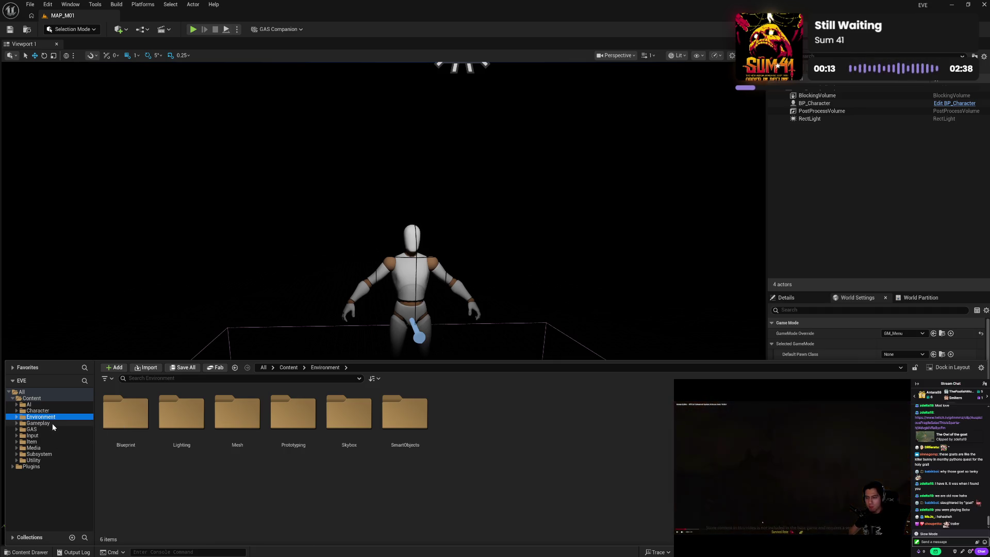
left_click(53, 424)
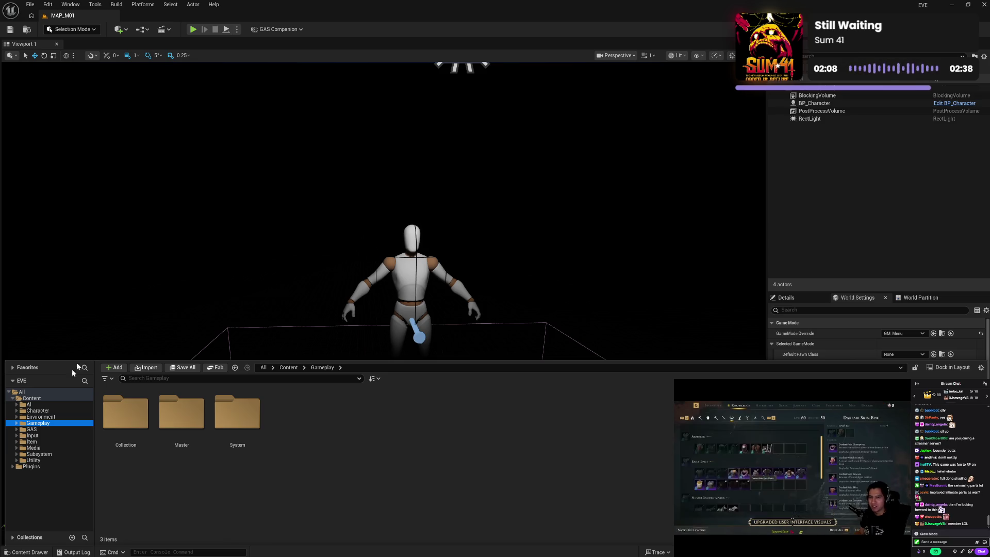
Bring up the Gameplay folder's create menu listing new folders, Blueprint classes and other asset types
right_click(450, 424)
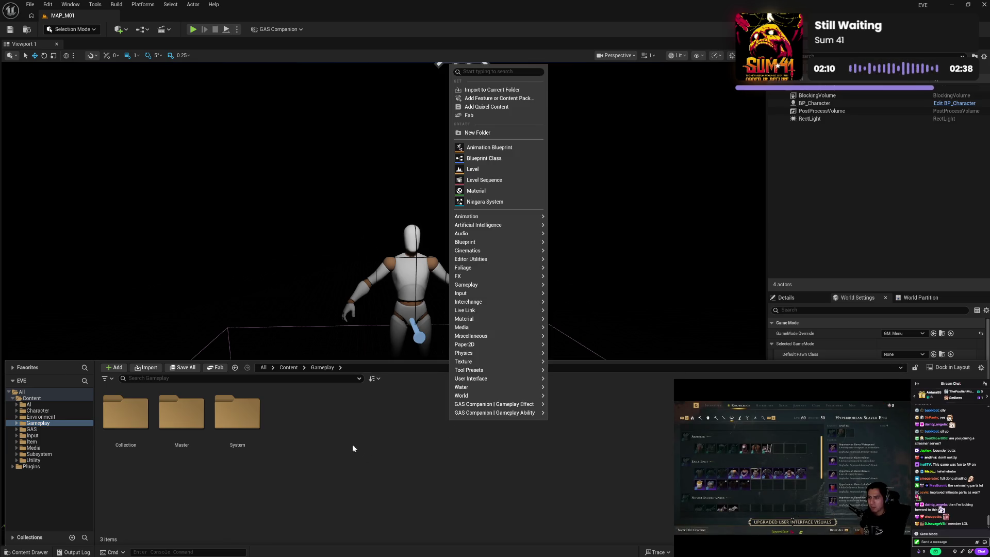
Close the create menu and view GAS's four subfolders, Character's Collection/Mannequin/Master, and Item's Weapon folder
left_click(328, 460)
left_click(60, 429)
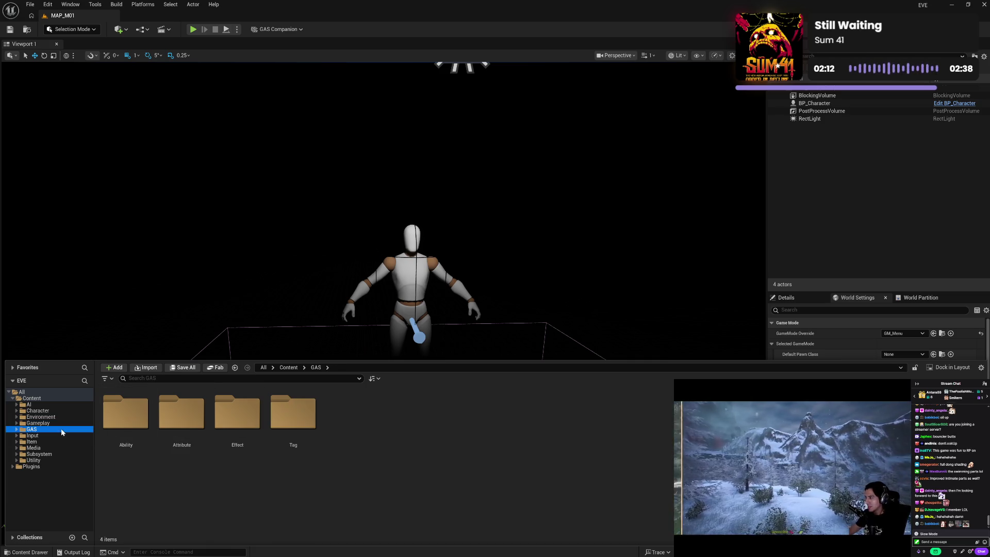
left_click(65, 422)
left_click(66, 415)
left_click(66, 410)
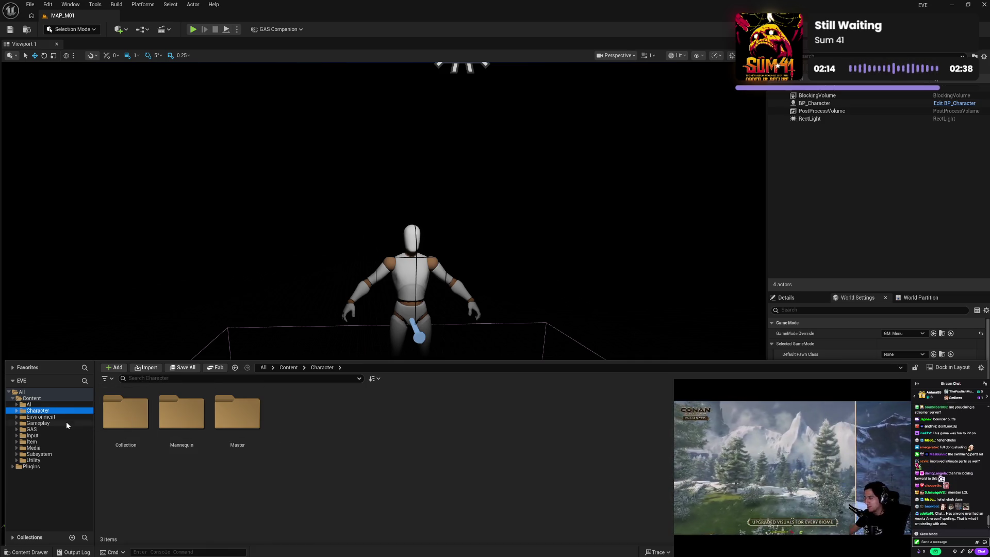
left_click(66, 424)
left_click(66, 435)
left_click(67, 442)
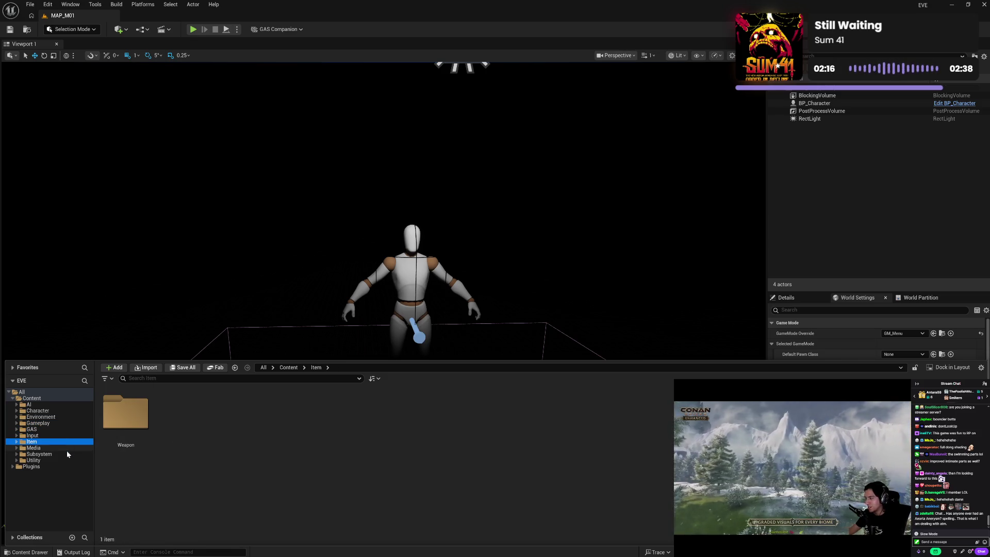
View the three plugin folders, Subsystem's Camera and Settings, and Input's Action and Context
left_click(67, 448)
left_click(65, 454)
left_click(64, 460)
left_click(63, 466)
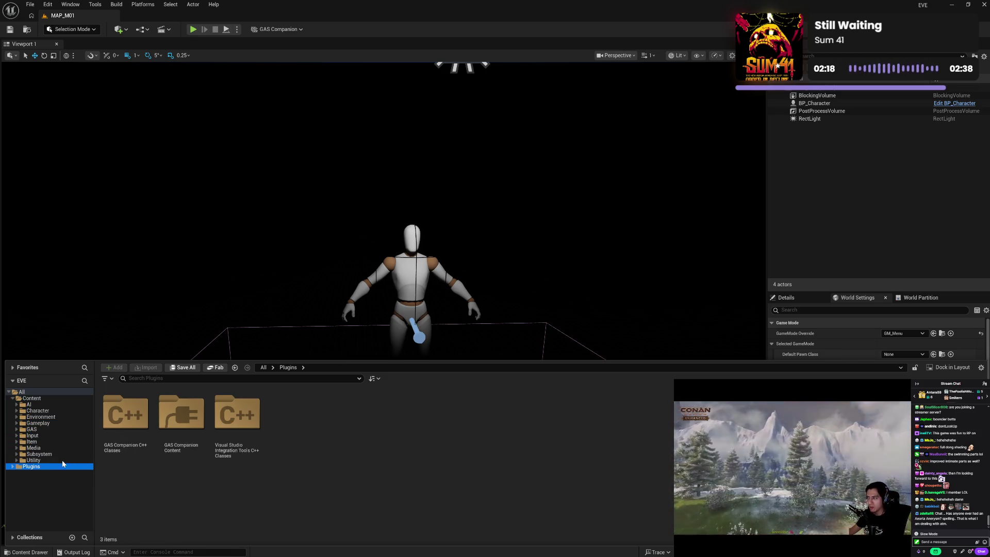
left_click(64, 460)
left_click(63, 449)
left_click(66, 453)
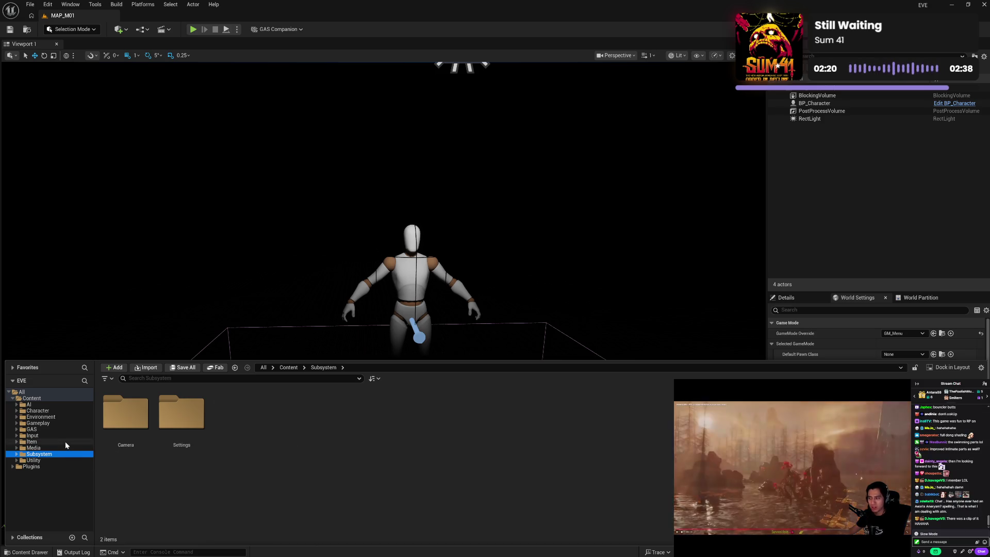
left_click(65, 441)
left_click(66, 429)
left_click(66, 436)
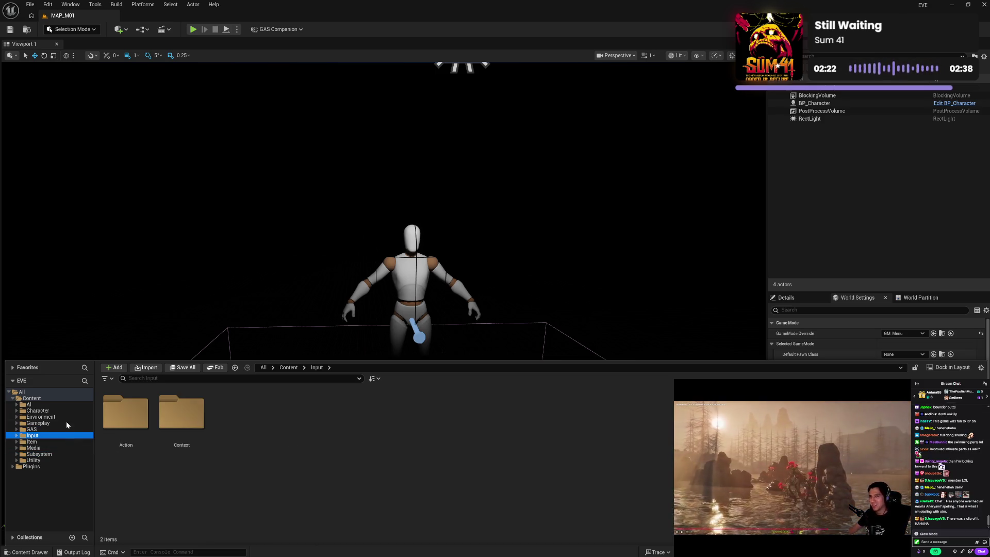
Revisit Character, AI, Environment and Gameplay folders, then expand Environment in the tree
left_click(66, 423)
left_click(65, 416)
left_click(64, 411)
left_click(64, 406)
left_click(68, 412)
left_click(72, 418)
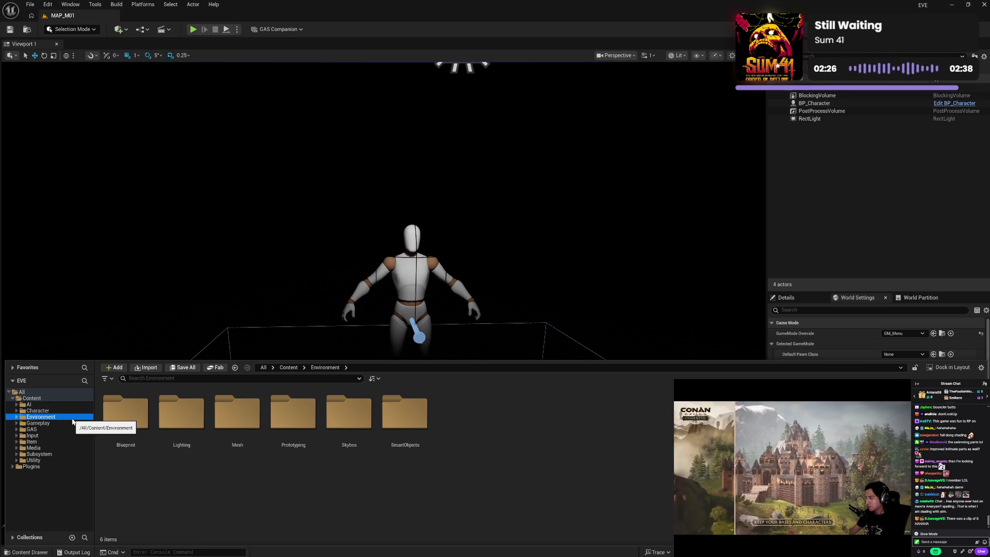
left_click(72, 423)
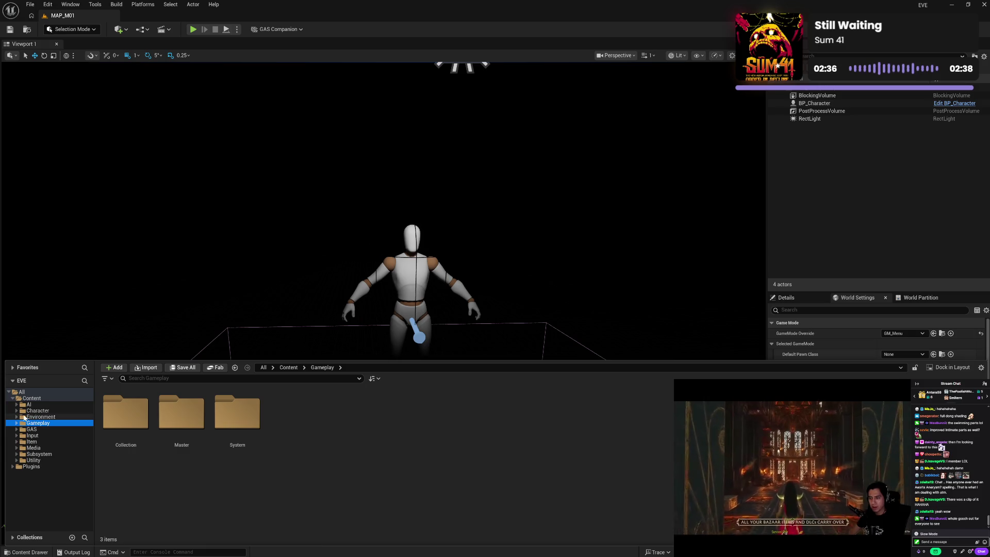
left_click(16, 417)
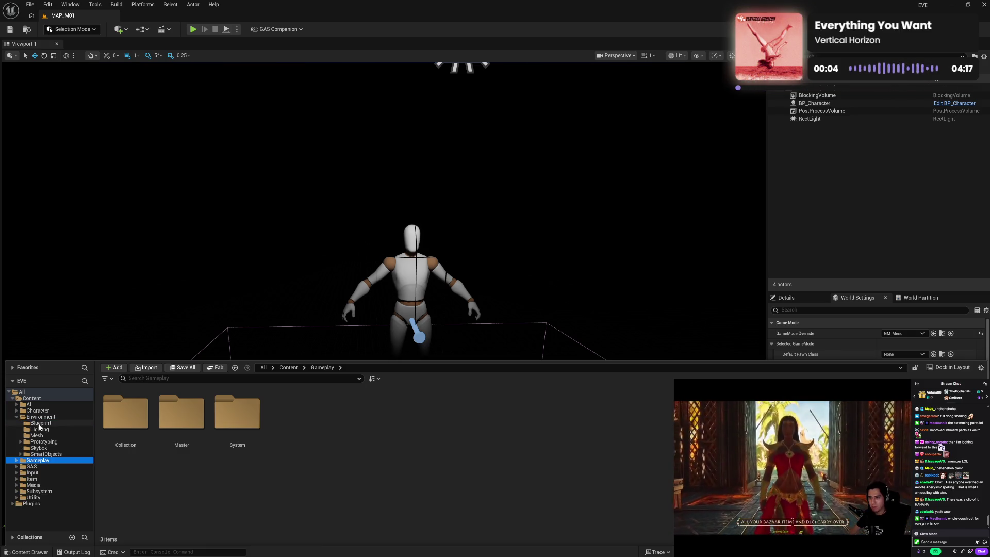
Browse Environment's Blueprint, Lighting, Mesh, Prototyping, Skybox and SmartObjects subfolders, then collapse Environment
left_click(41, 422)
left_click(46, 430)
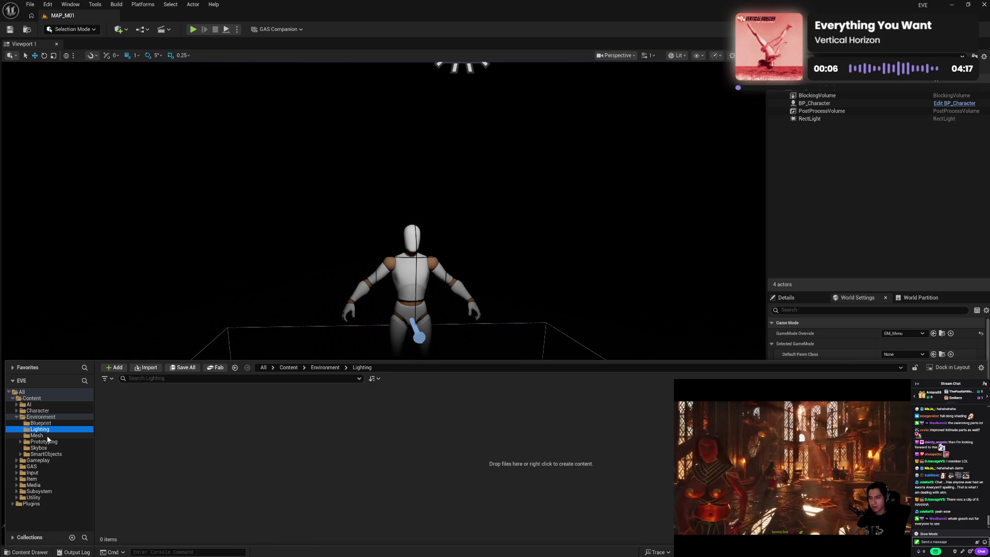
left_click(46, 435)
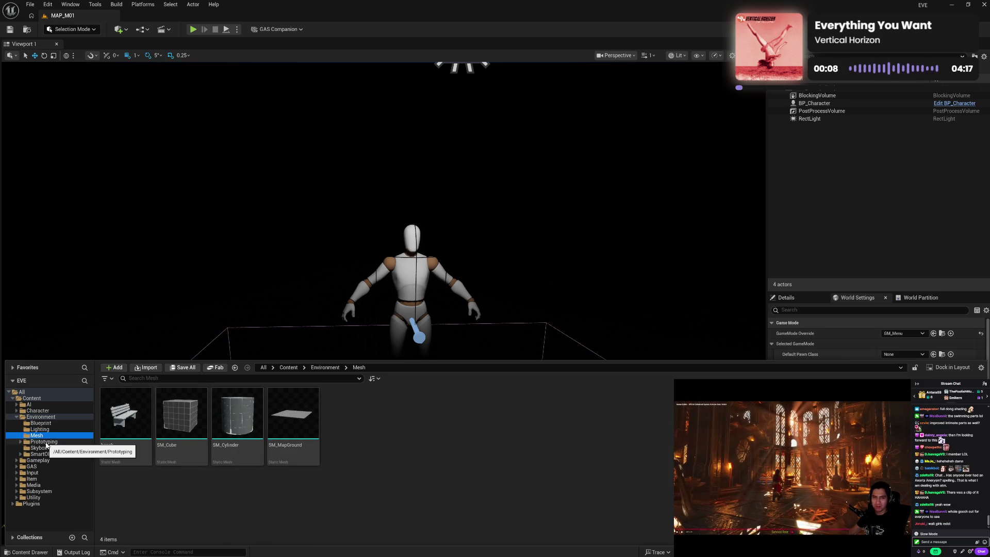
left_click(46, 443)
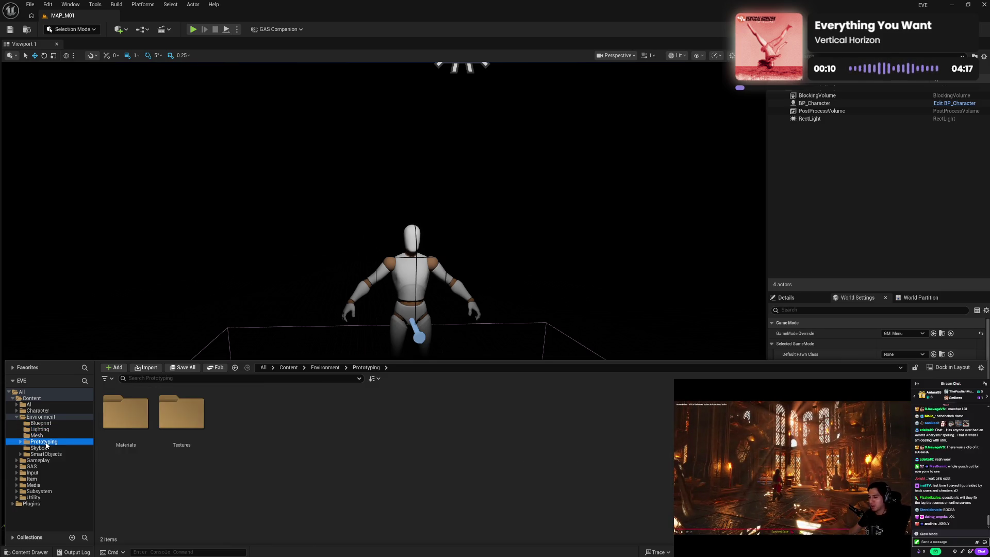
left_click(46, 448)
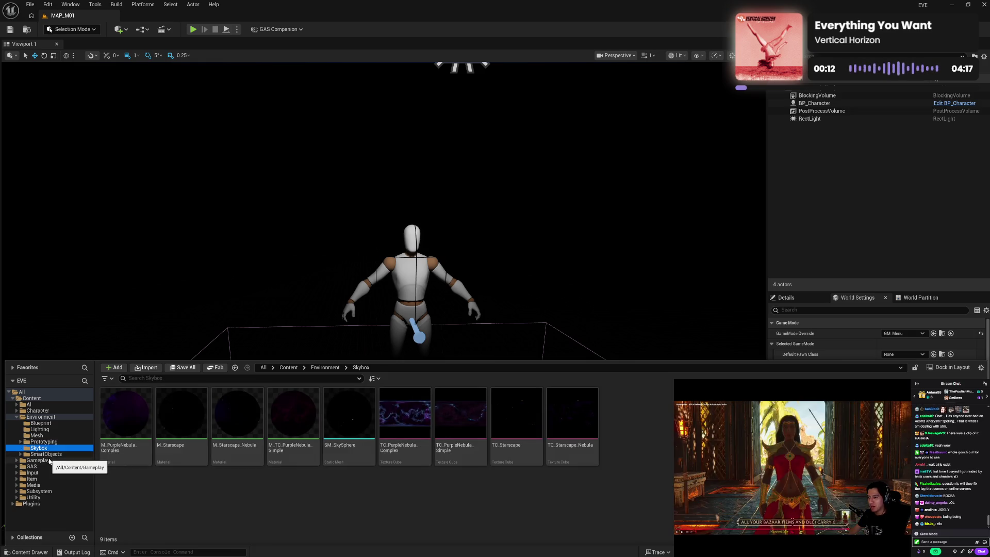
left_click(50, 460)
left_click(47, 455)
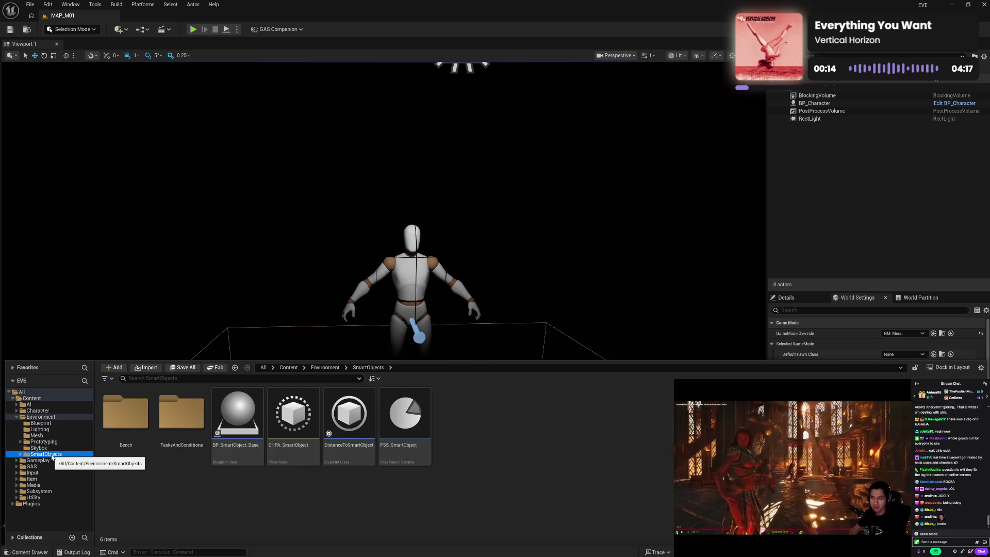
left_click(17, 418)
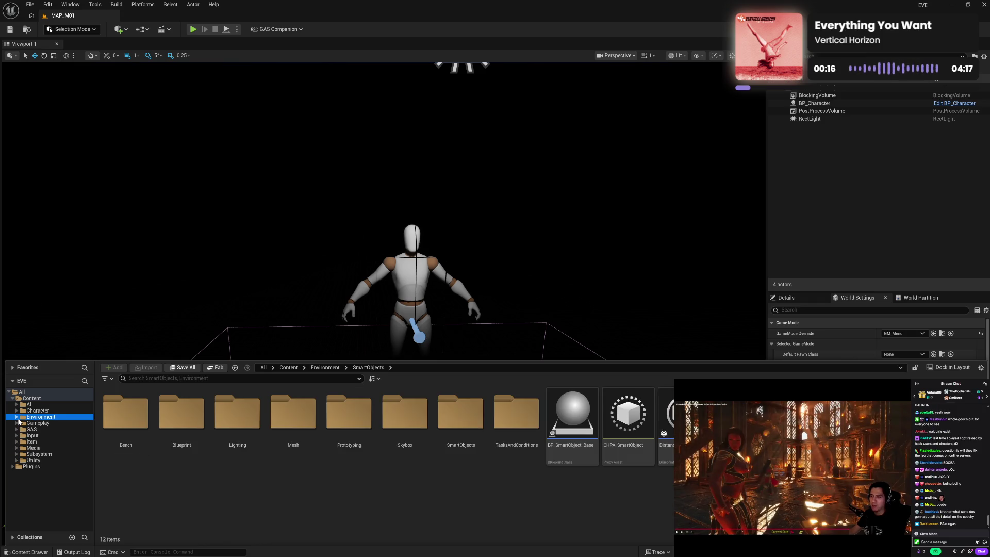